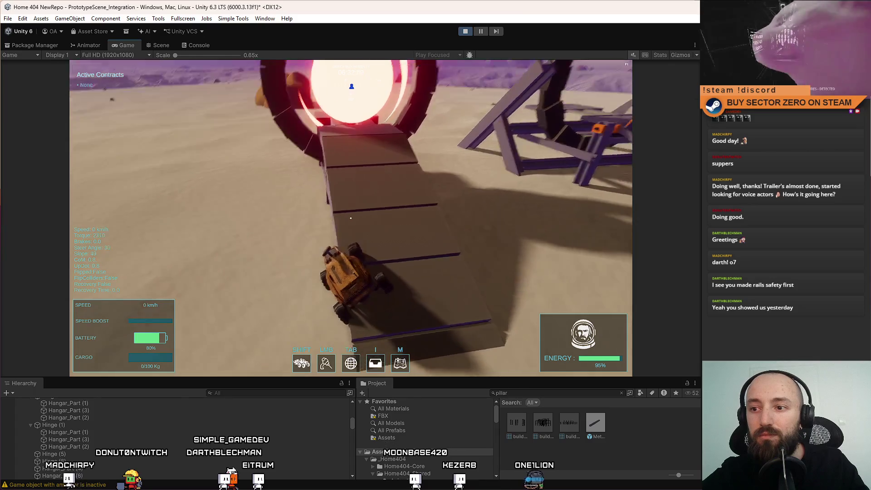
# Drive the car forward in the play-test, then open and close the game's pause menu
pyautogui.press('w')
pyautogui.press('w')
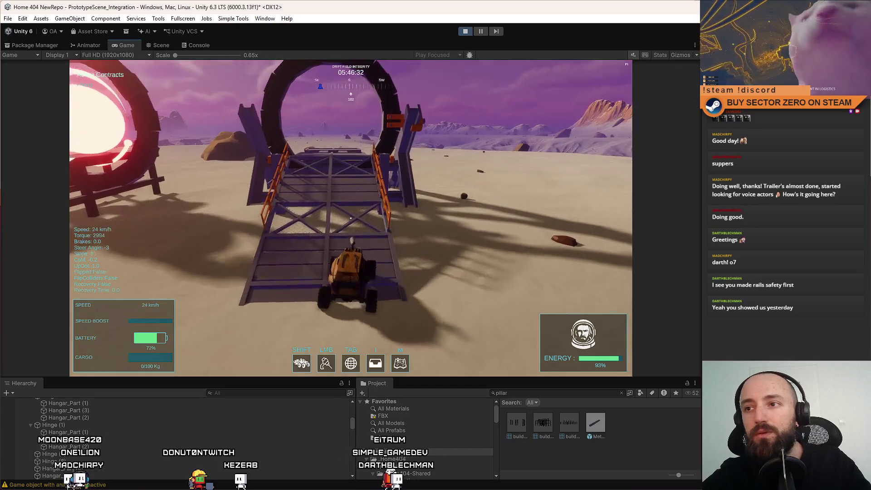
pyautogui.press('Escape')
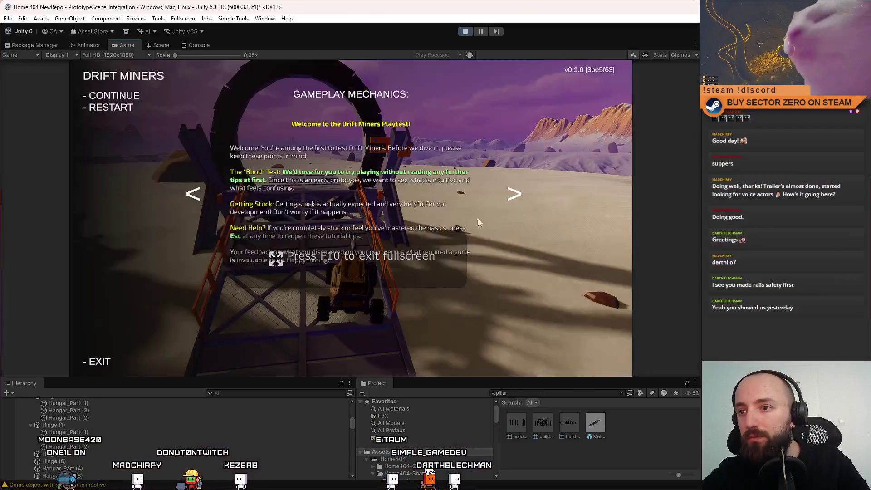
pyautogui.press('Escape')
pyautogui.press('Escape')
pyautogui.press('Escape')
# Pause the editor and fly the Scene view through the level toward the ring
pyautogui.click(481, 31)
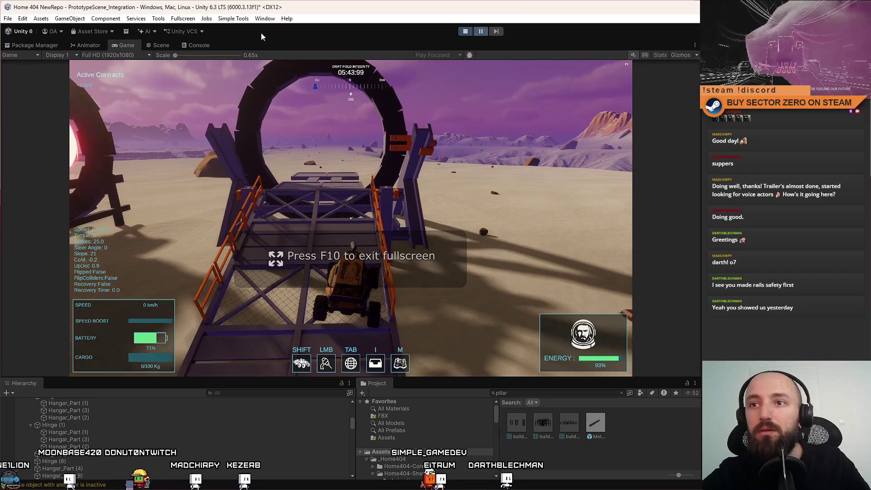
pyautogui.click(161, 45)
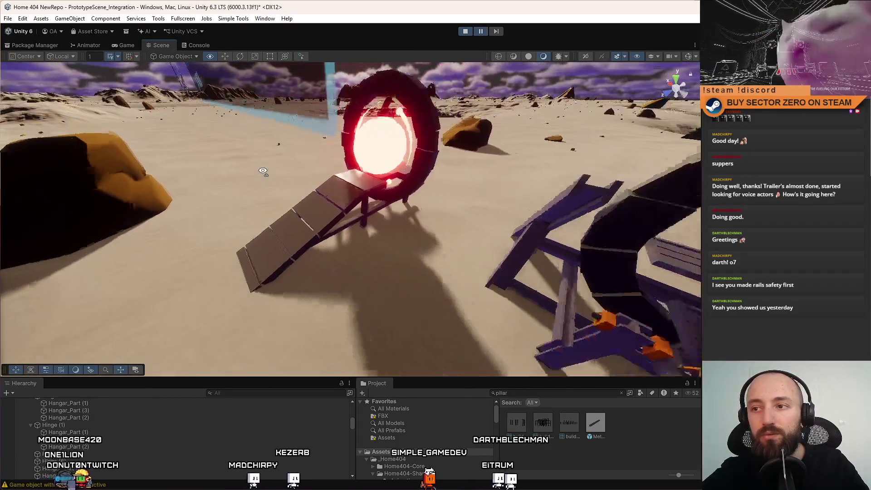
pyautogui.moveTo(263, 171)
pyautogui.mouseDown()
pyautogui.moveTo(403, 92)
pyautogui.moveTo(381, 180)
pyautogui.moveTo(330, 127)
pyautogui.mouseUp()
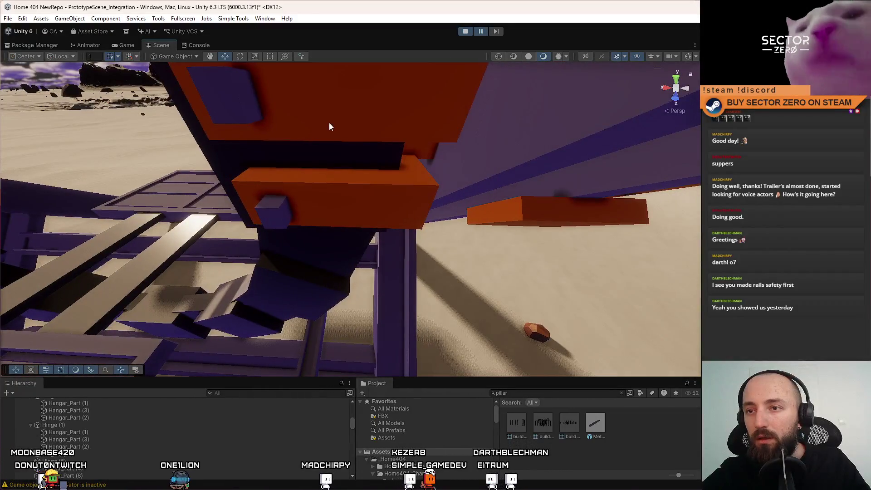
pyautogui.click(330, 126)
pyautogui.keyDown('shift'); pyautogui.click(347, 248); pyautogui.keyUp('shift')
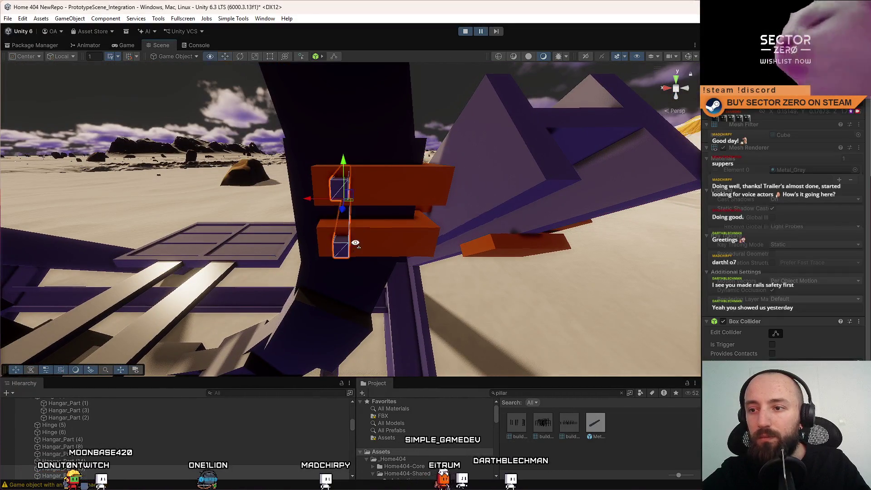
pyautogui.scroll(-5, 347, 249)
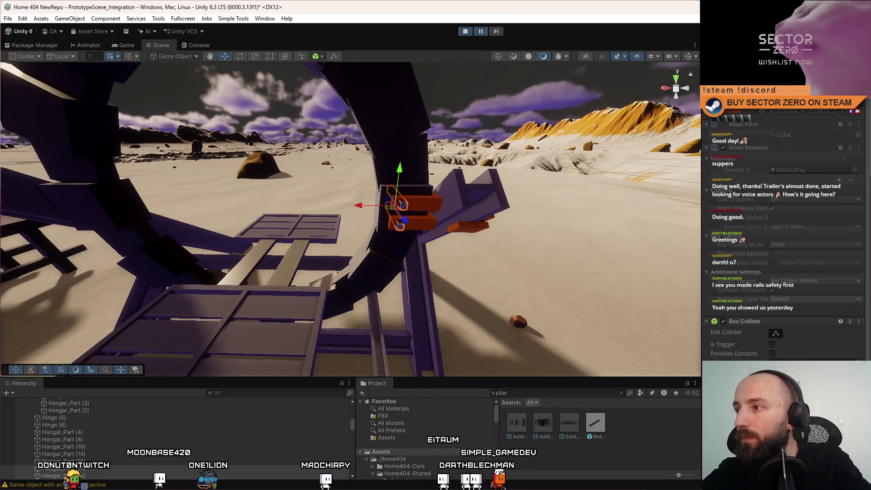
pyautogui.click(434, 204)
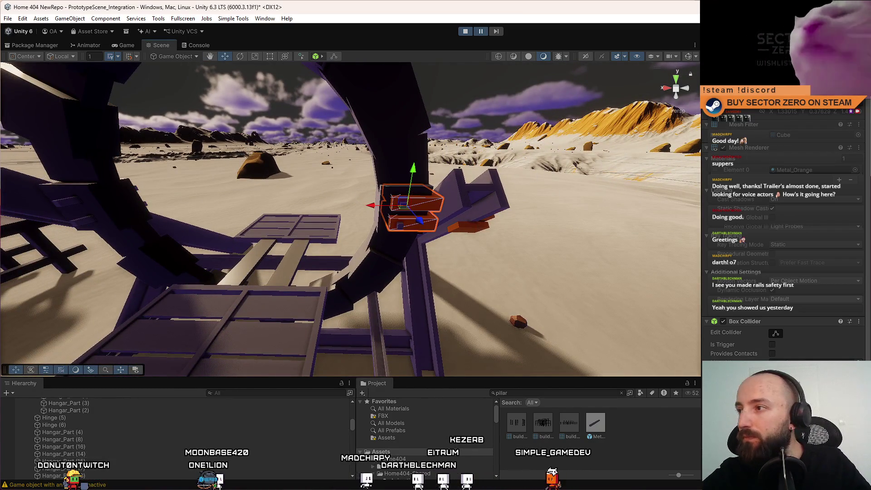
pyautogui.moveTo(412, 219)
pyautogui.mouseDown()
pyautogui.moveTo(377, 209)
pyautogui.moveTo(386, 221)
pyautogui.moveTo(372, 220)
pyautogui.mouseUp()
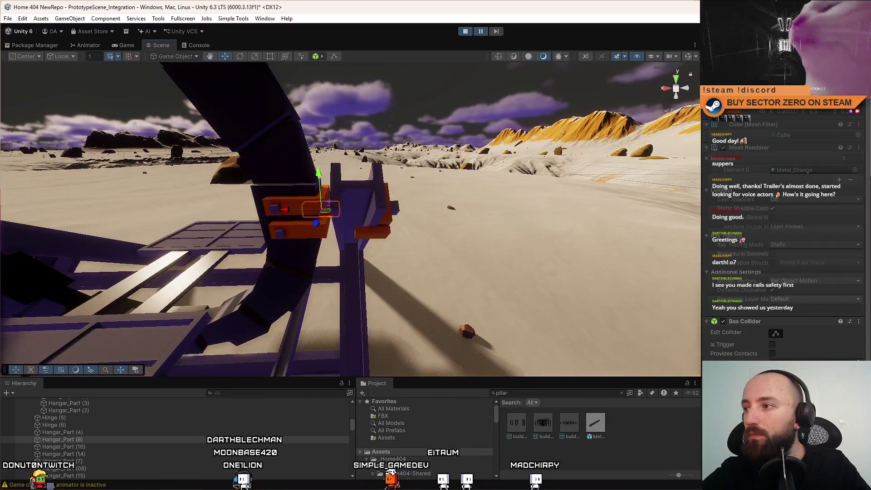
pyautogui.click(380, 200)
pyautogui.press('f')
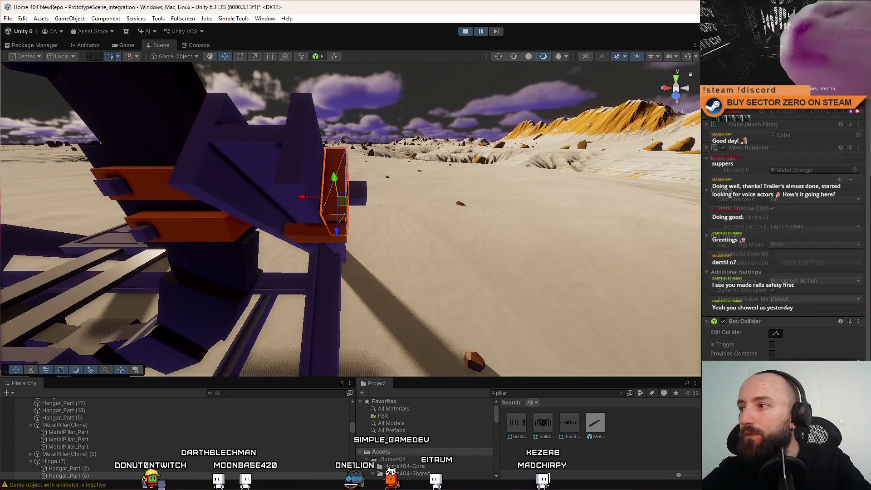
pyautogui.click(234, 185)
pyautogui.press('f')
pyautogui.moveTo(408, 189)
pyautogui.mouseDown()
pyautogui.moveTo(378, 194)
pyautogui.moveTo(455, 182)
pyautogui.moveTo(472, 195)
pyautogui.moveTo(390, 219)
pyautogui.mouseUp()
pyautogui.click(381, 220)
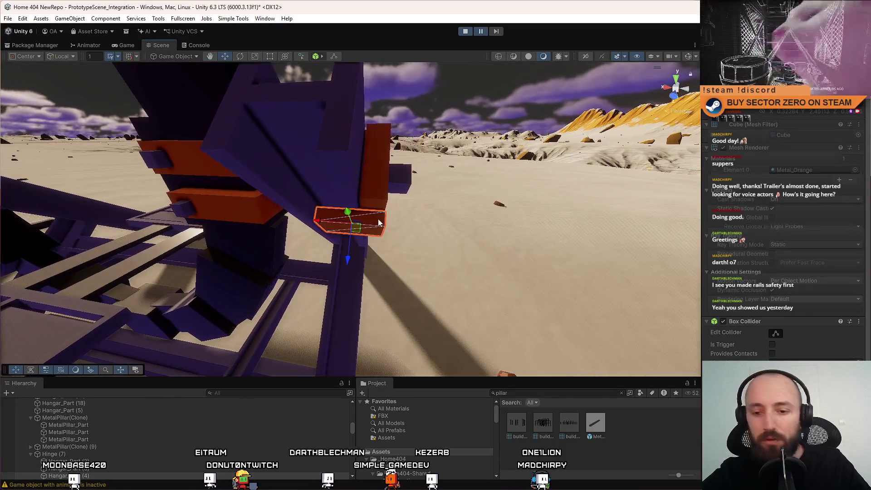
pyautogui.moveTo(377, 191)
pyautogui.mouseDown()
pyautogui.moveTo(318, 227)
pyautogui.moveTo(415, 234)
pyautogui.mouseUp()
pyautogui.hotkey('ctrl', 'z')
pyautogui.click(412, 203)
pyautogui.moveTo(379, 189); pyautogui.dragTo(436, 203)
pyautogui.hotkey('ctrl', 'z')
pyautogui.hotkey('ctrl', 'z')
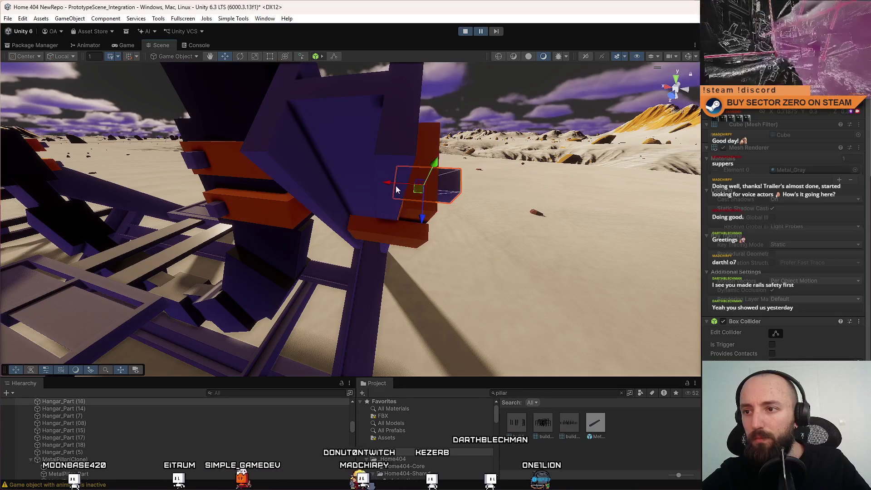
pyautogui.click(443, 187)
pyautogui.hotkey('ctrl', 'z')
pyautogui.moveTo(409, 245); pyautogui.dragTo(268, 347)
pyautogui.scroll(-3, 94, 423)
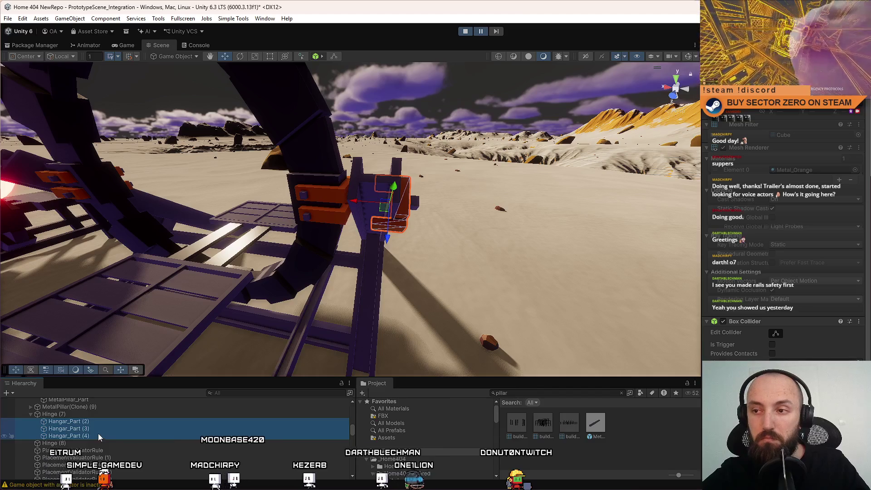
# Duplicate the hinge as Hinge (9) and frame it in the view
pyautogui.click(104, 415)
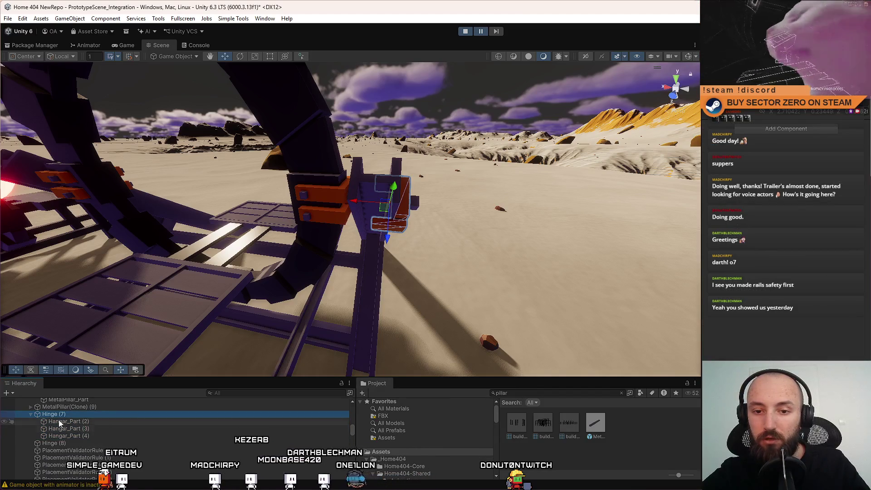
pyautogui.click(30, 413)
pyautogui.moveTo(554, 195)
pyautogui.mouseDown()
pyautogui.moveTo(580, 192)
pyautogui.moveTo(502, 229)
pyautogui.mouseUp()
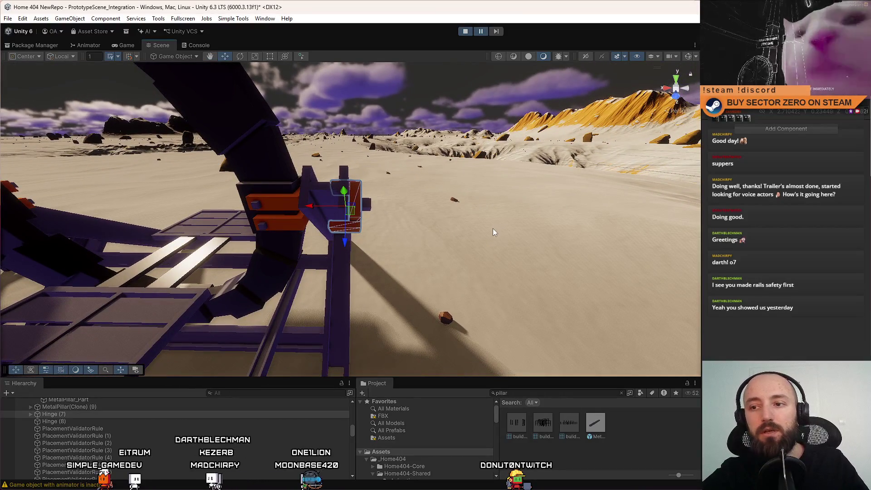
pyautogui.hotkey('ctrl', 'd')
pyautogui.press('e')
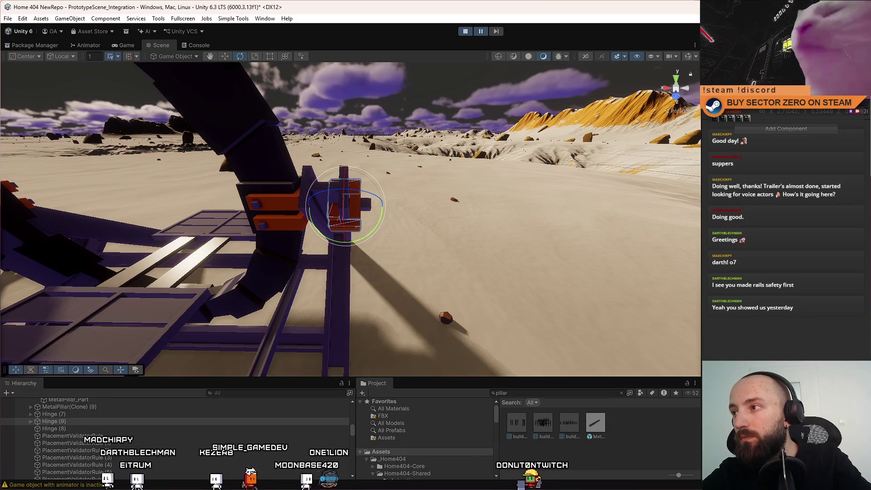
pyautogui.moveTo(363, 213)
pyautogui.mouseDown()
pyautogui.moveTo(506, 214)
pyautogui.moveTo(437, 225)
pyautogui.mouseUp()
pyautogui.press('f')
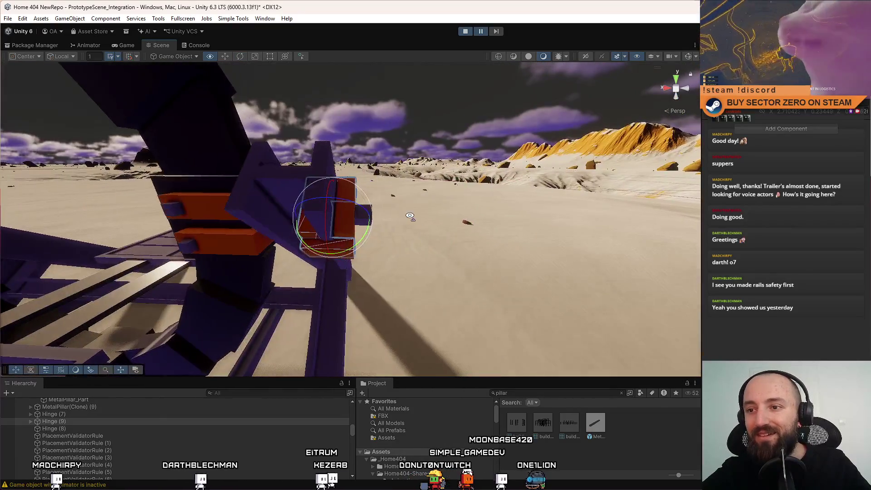
pyautogui.click(425, 216)
# Move Hangar_Part (2)–(4) out of Hinge (7) and delete the emptied Hinge (7) group
pyautogui.click(351, 223)
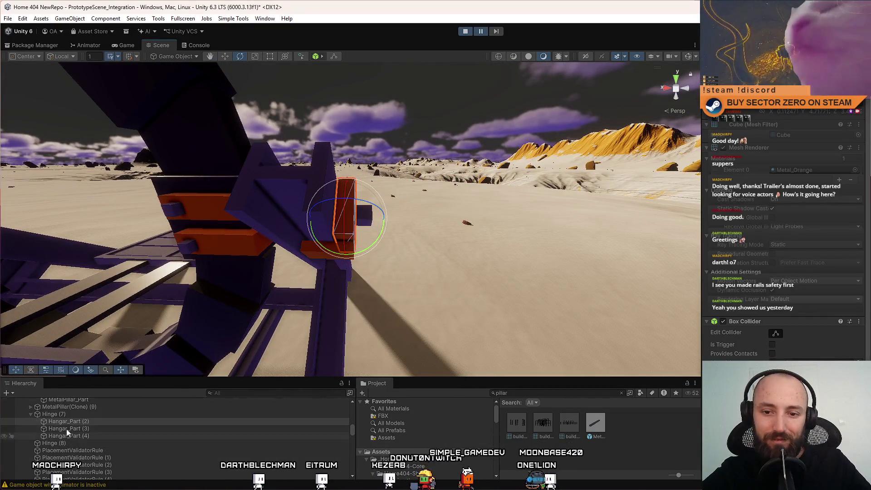
pyautogui.click(84, 414)
pyautogui.press('f')
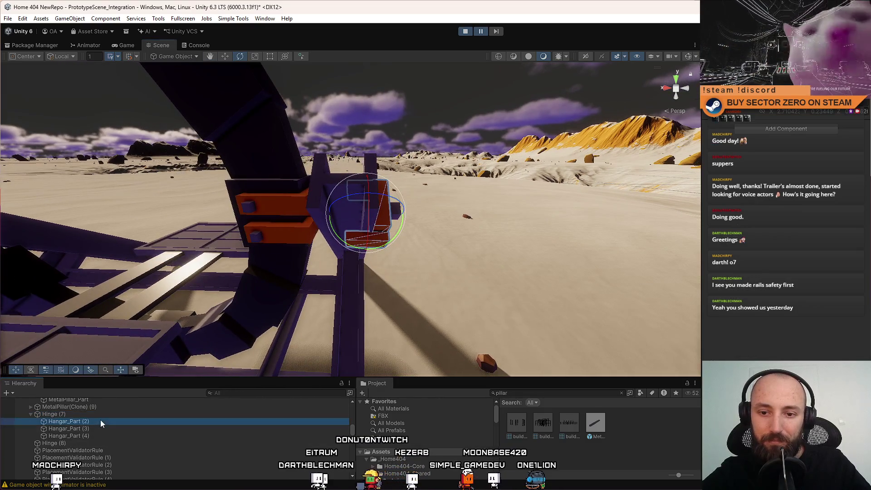
pyautogui.keyDown('shift'); pyautogui.click(88, 436); pyautogui.keyUp('shift')
pyautogui.scroll(1, 88, 437)
pyautogui.moveTo(76, 445); pyautogui.dragTo(80, 437)
pyautogui.click(54, 463)
pyautogui.press('Delete')
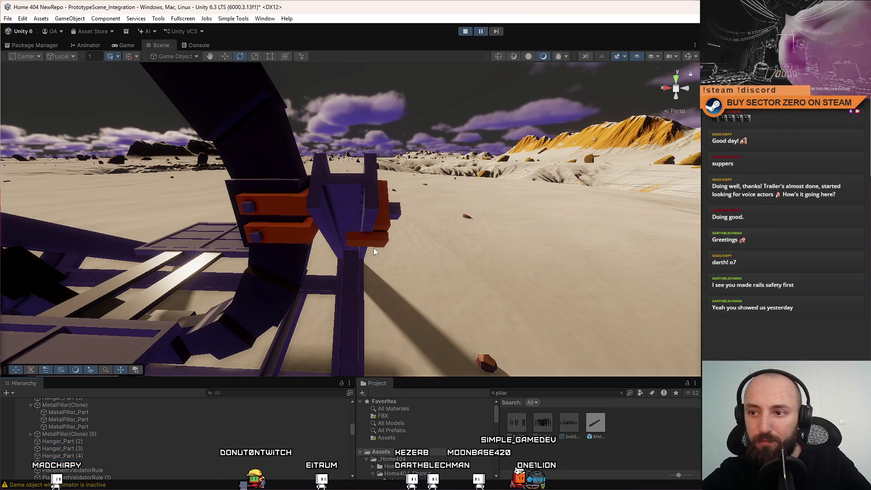
# Duplicate the orange bracket as Hangar_Part (10) and inspect the hangar structure
pyautogui.click(410, 247)
pyautogui.press('w')
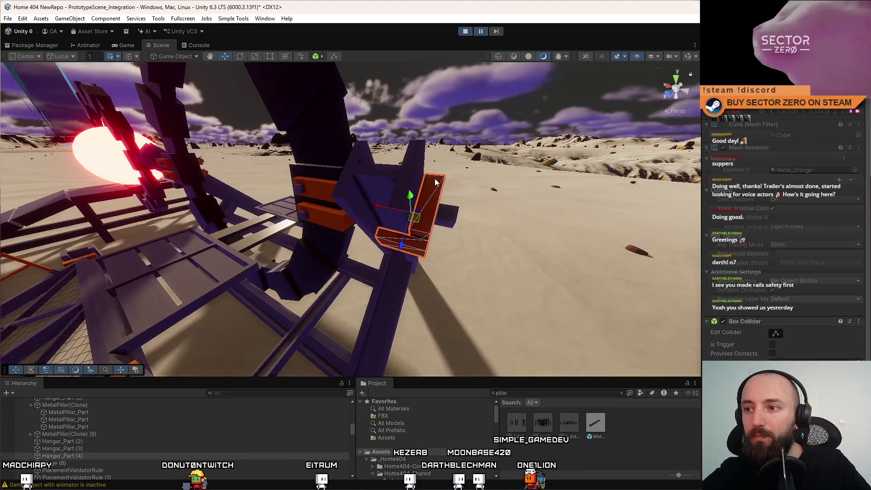
pyautogui.hotkey('ctrl', 'd')
pyautogui.moveTo(429, 240); pyautogui.dragTo(399, 231)
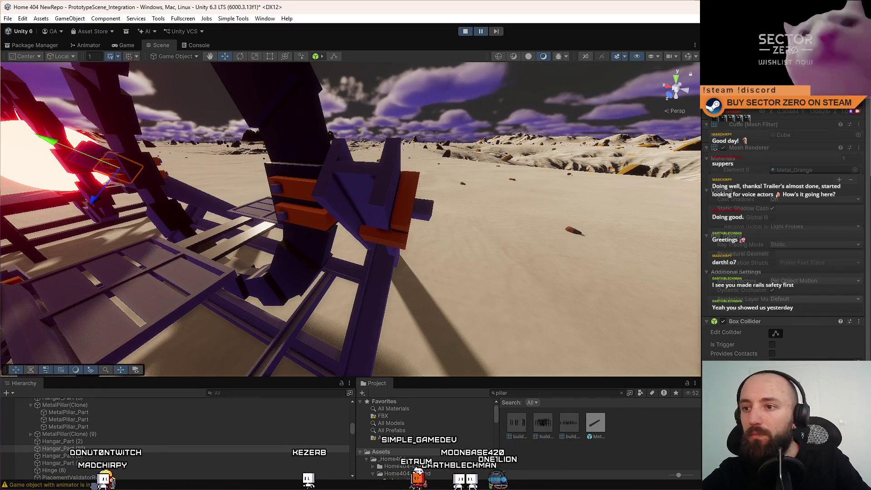
pyautogui.click(423, 210)
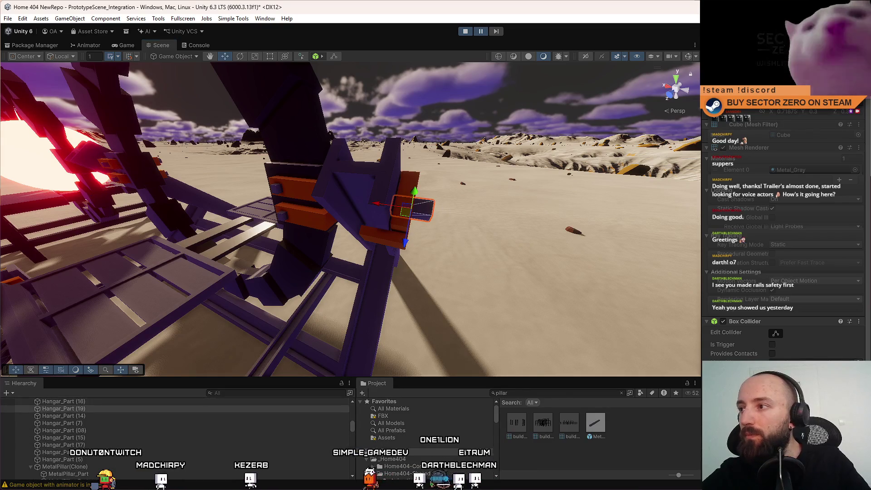
pyautogui.click(403, 231)
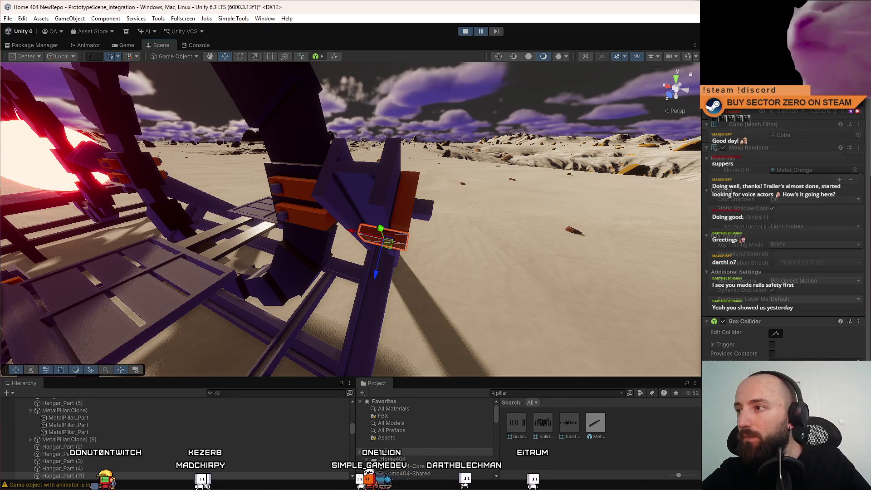
pyautogui.moveTo(585, 172); pyautogui.dragTo(385, 215)
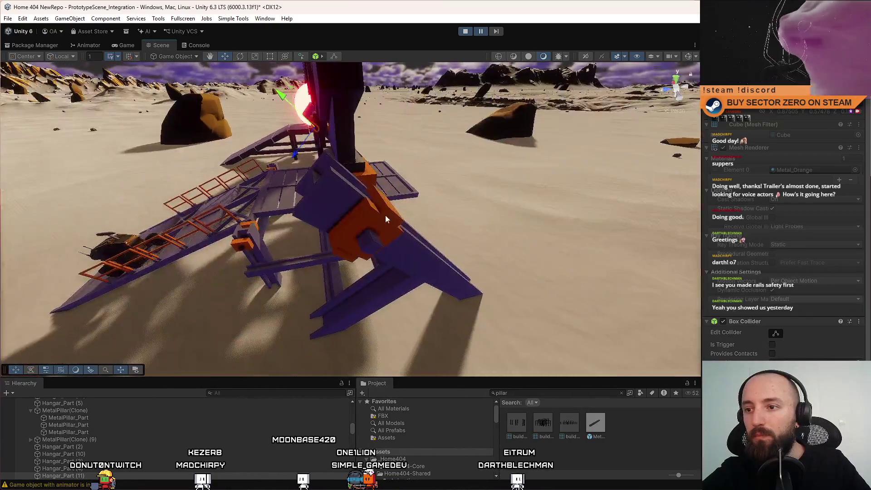
# Fly to the gate ring and select all its DriftGate_Part pieces
pyautogui.moveTo(702, 213)
pyautogui.mouseDown()
pyautogui.moveTo(636, 240)
pyautogui.moveTo(688, 160)
pyautogui.moveTo(522, 242)
pyautogui.moveTo(551, 274)
pyautogui.mouseUp()
pyautogui.scroll(3, 243, 425)
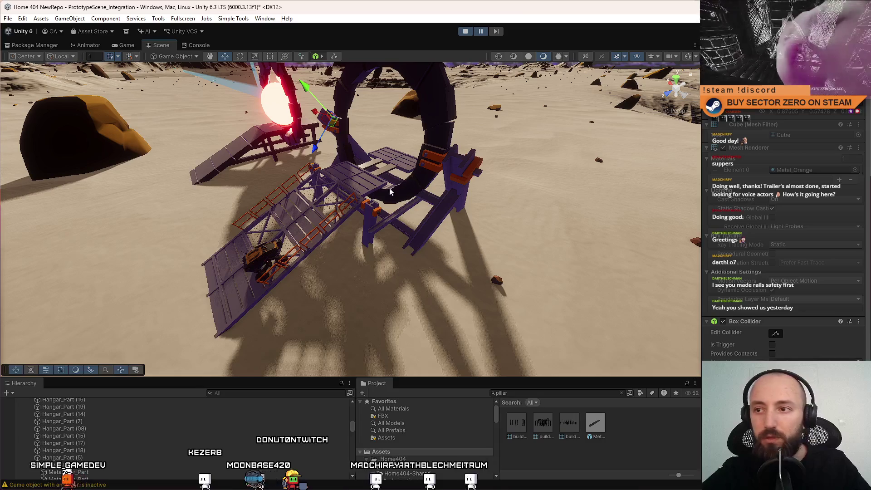
pyautogui.moveTo(376, 181); pyautogui.dragTo(380, 143)
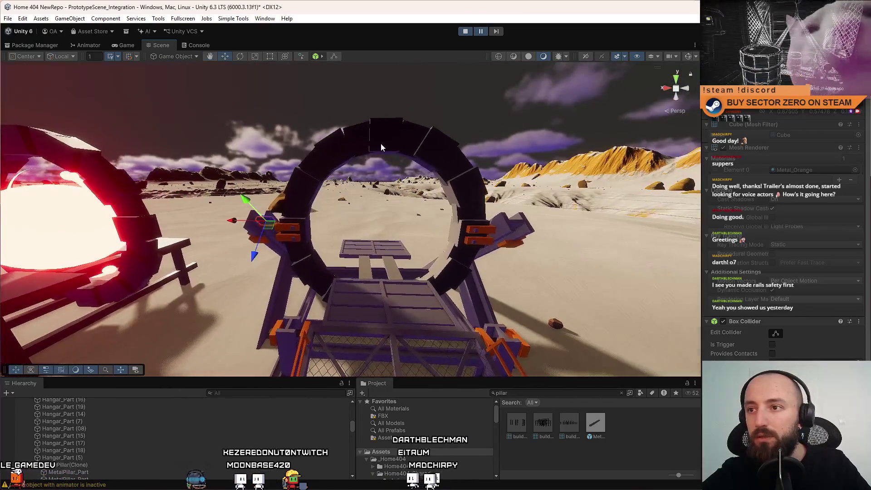
pyautogui.click(379, 146)
pyautogui.scroll(-3, 136, 443)
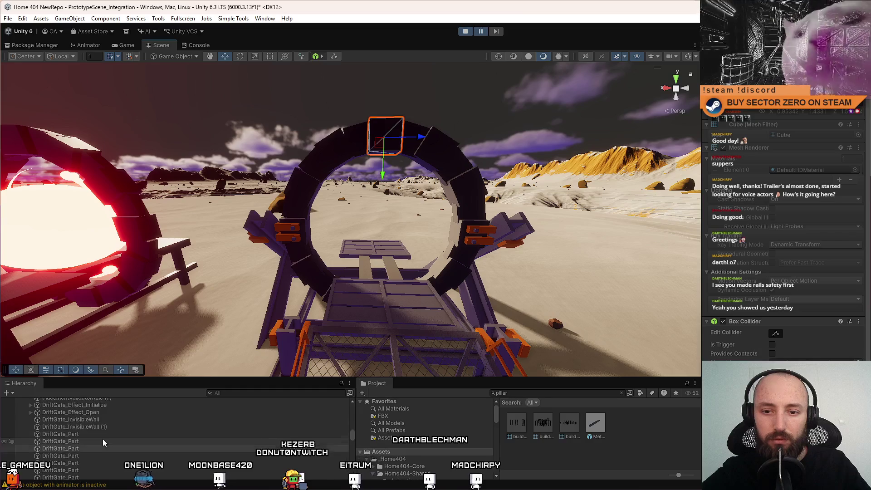
pyautogui.click(97, 436)
pyautogui.scroll(-3, 102, 428)
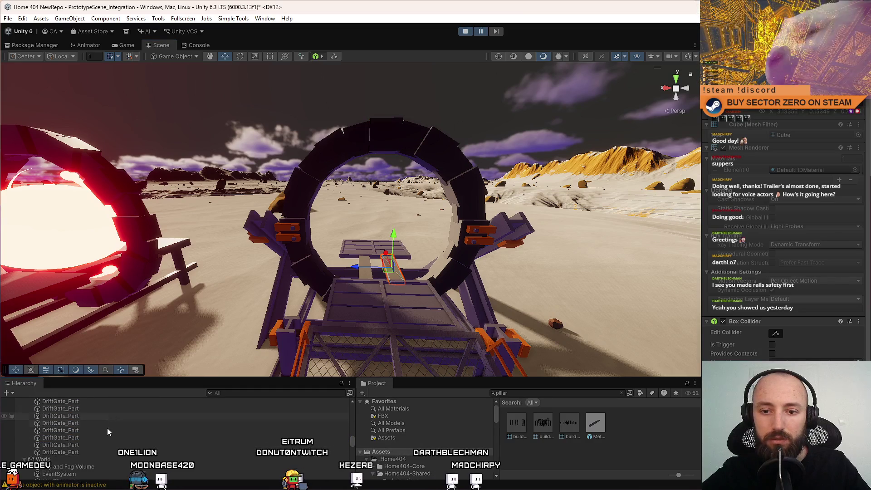
pyautogui.click(89, 451)
pyautogui.scroll(3, 93, 441)
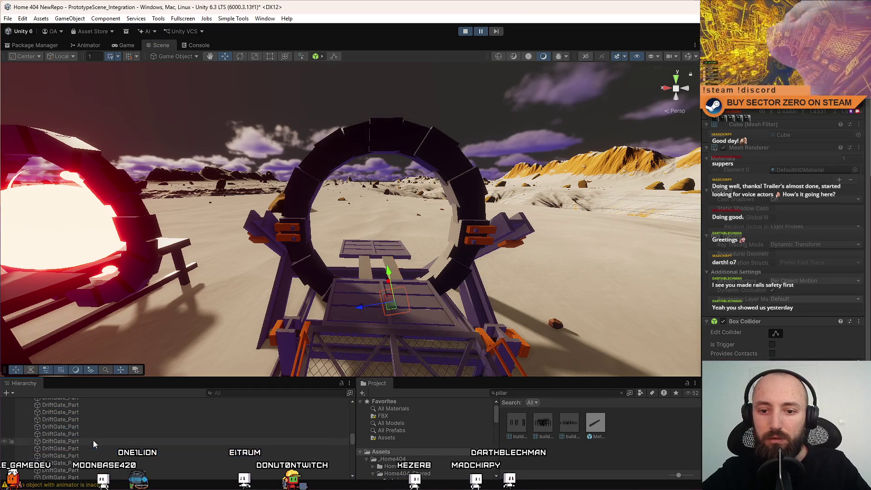
pyautogui.keyDown('shift'); pyautogui.click(91, 433); pyautogui.keyUp('shift')
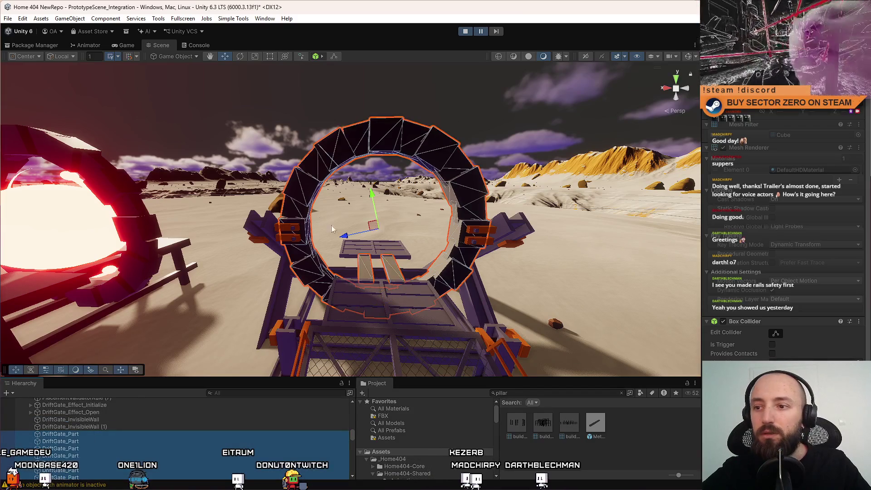
# Search the material picker and assign Metal_Gray to the selected parts
pyautogui.click(856, 170)
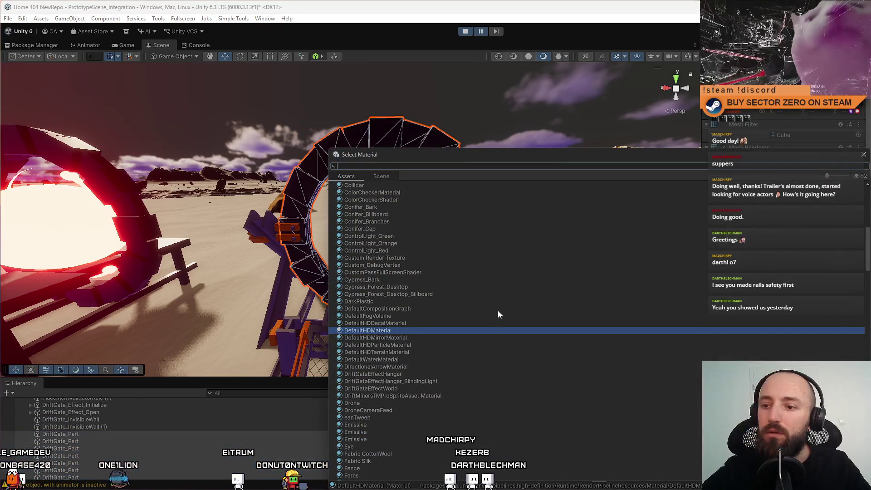
pyautogui.write('me')
pyautogui.write('ra')
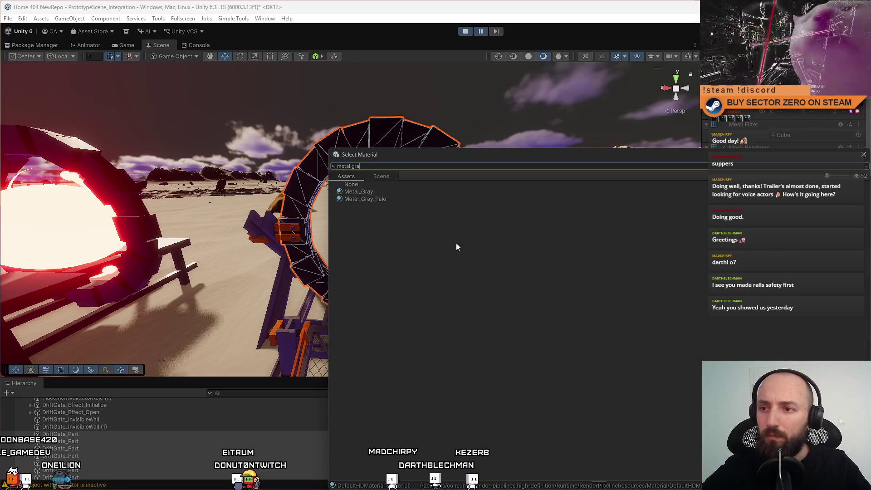
pyautogui.doubleClick(396, 193)
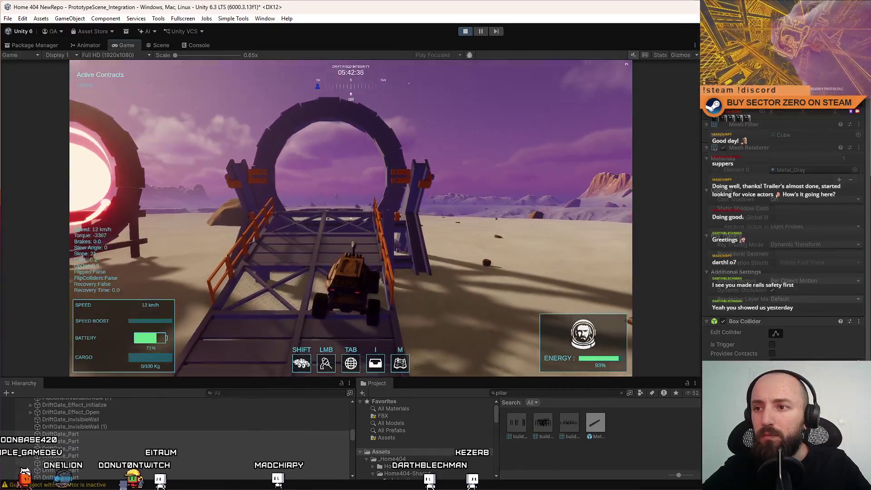
# Test-drive the rover off the ramp and back toward the gates, then dismiss the pause menu
pyautogui.press('s')
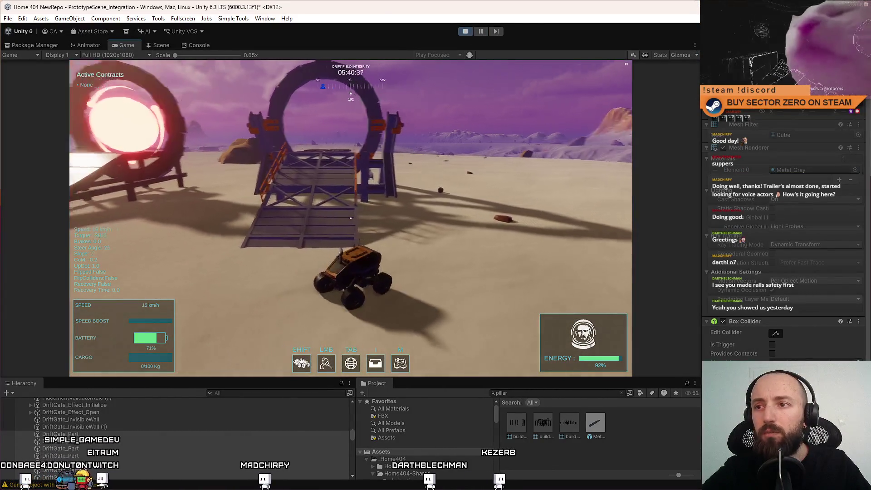
pyautogui.press('w')
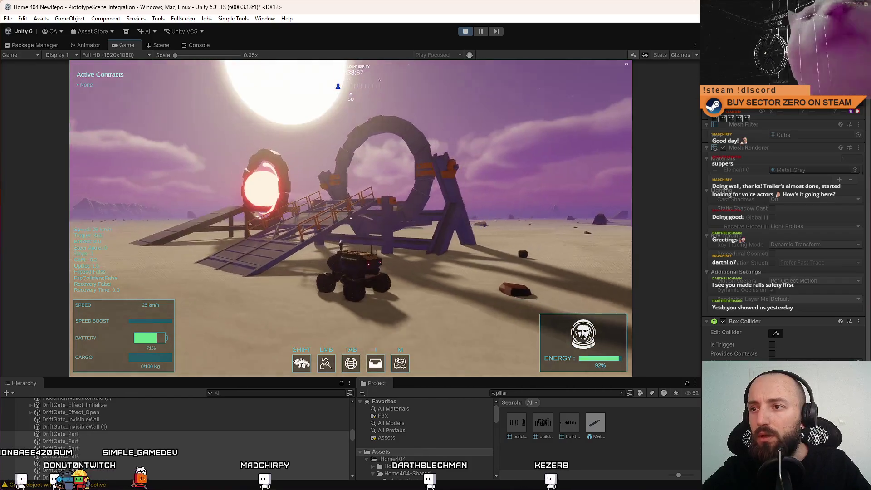
pyautogui.press('s')
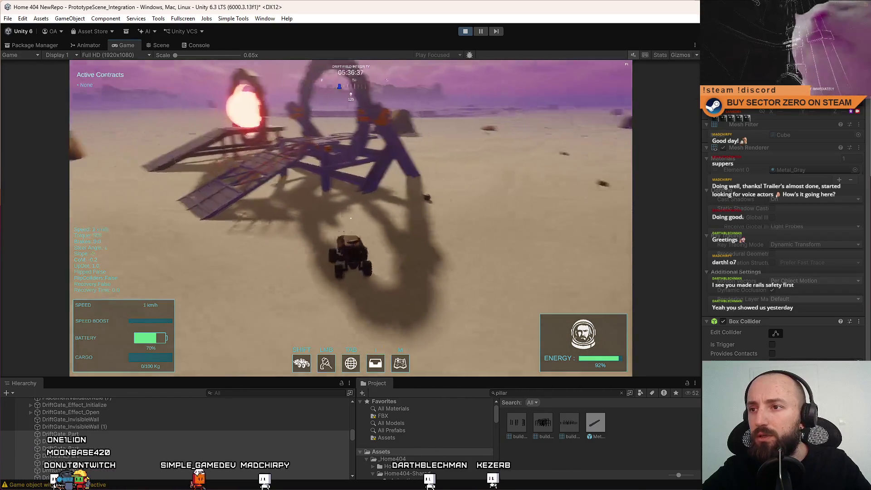
pyautogui.press('Escape')
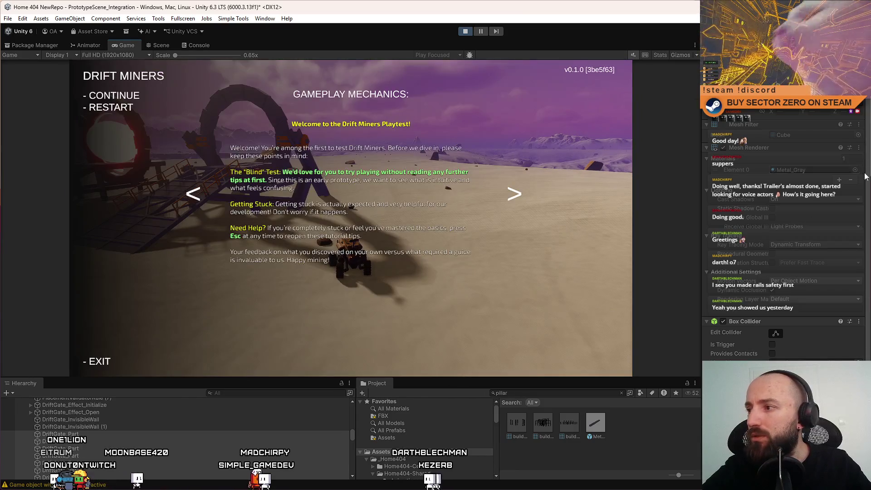
pyautogui.press('Escape')
pyautogui.click(856, 170)
# Preview Metal_Orange, Metal_Gray_Pale and Metal_Red on the ring, returning it to Metal_Gray
pyautogui.click(389, 338)
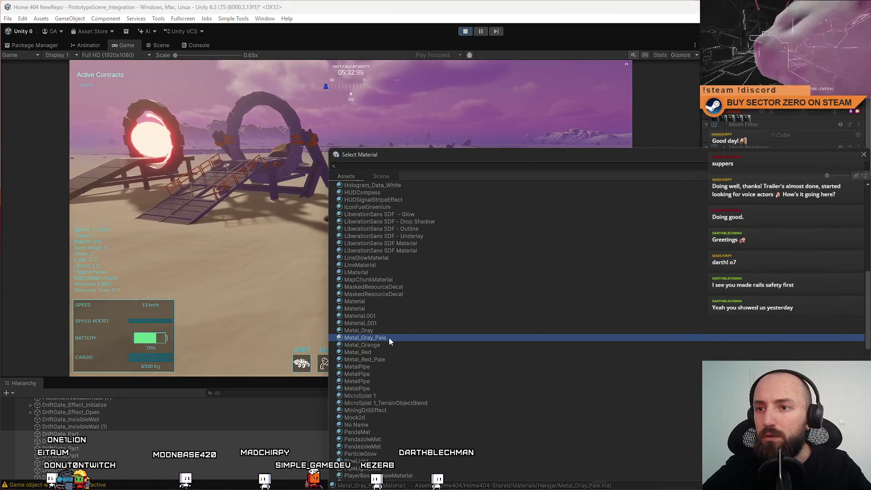
pyautogui.click(399, 331)
pyautogui.click(386, 344)
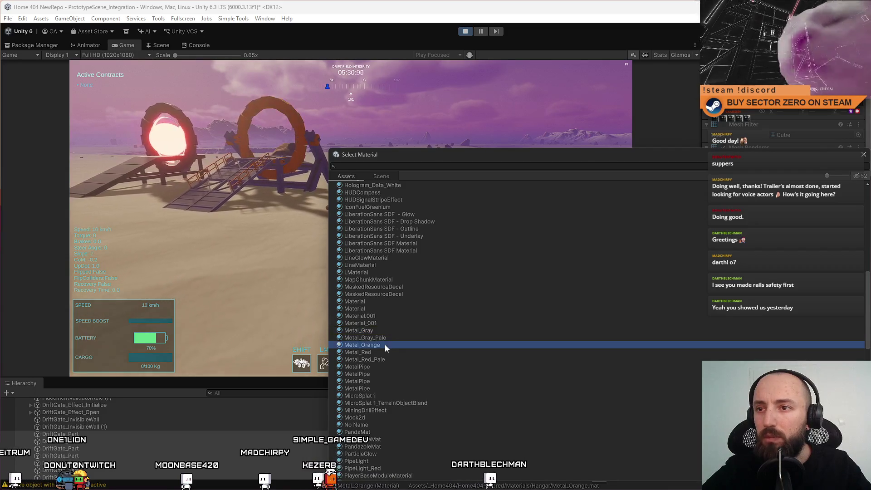
pyautogui.click(399, 337)
pyautogui.click(406, 331)
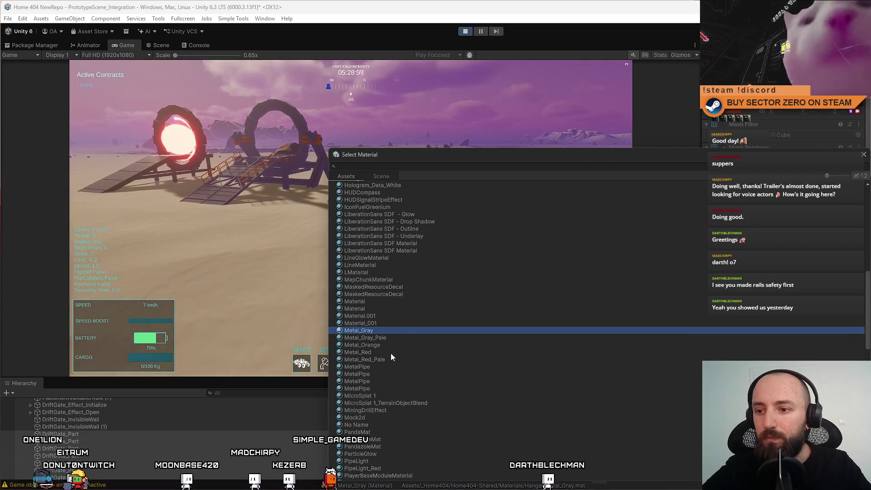
pyautogui.click(390, 353)
pyautogui.click(385, 334)
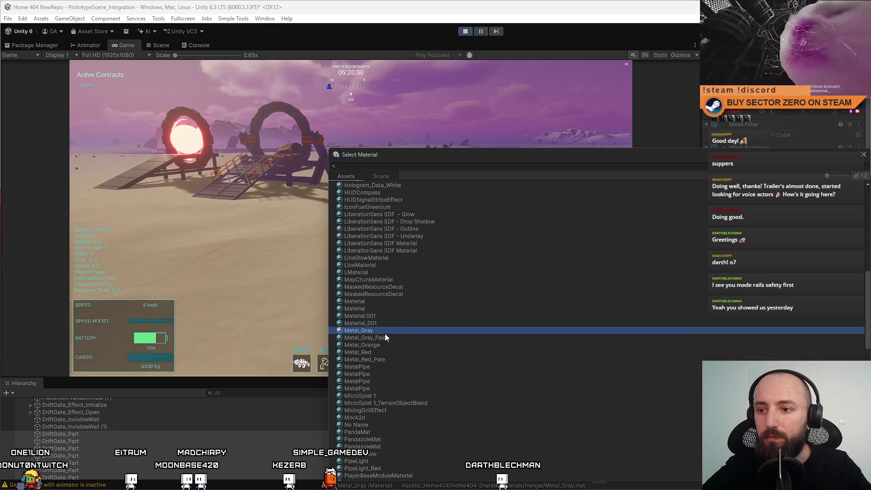
# Keep Metal_Gray, close the material picker, then pause the play-test and return to the Scene view
pyautogui.click(409, 168)
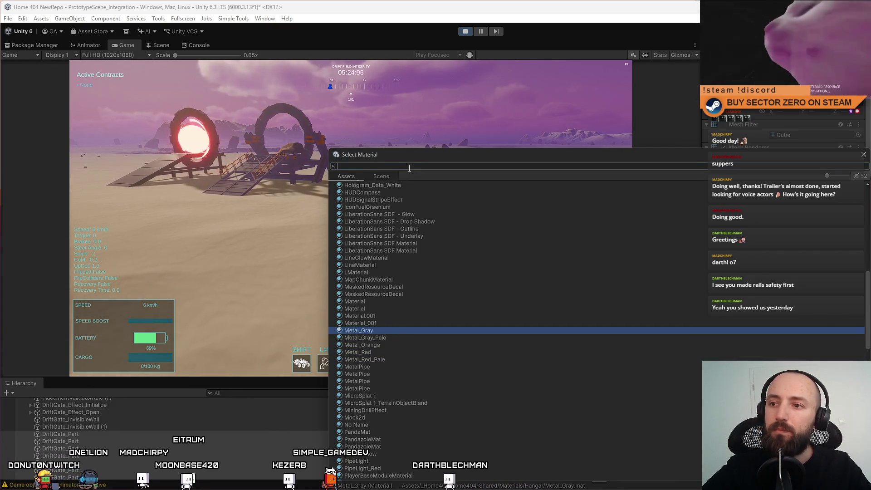
pyautogui.write('metal_')
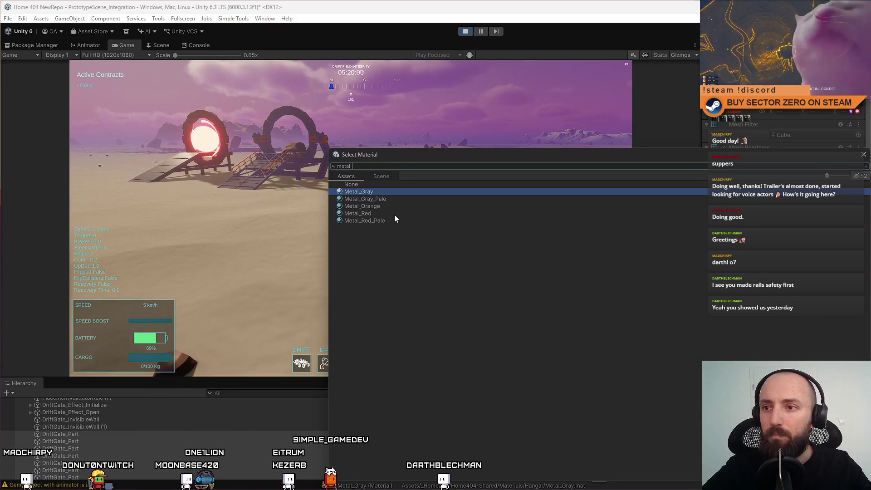
pyautogui.press('BackSpace')
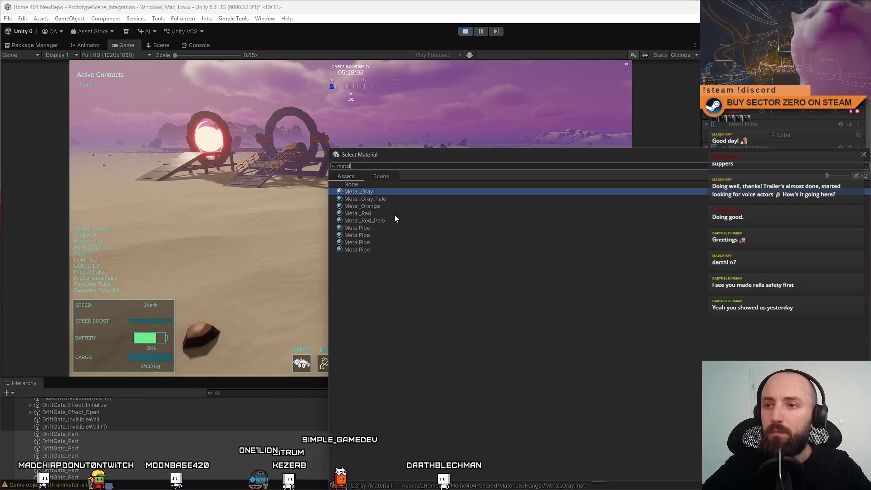
pyautogui.click(864, 156)
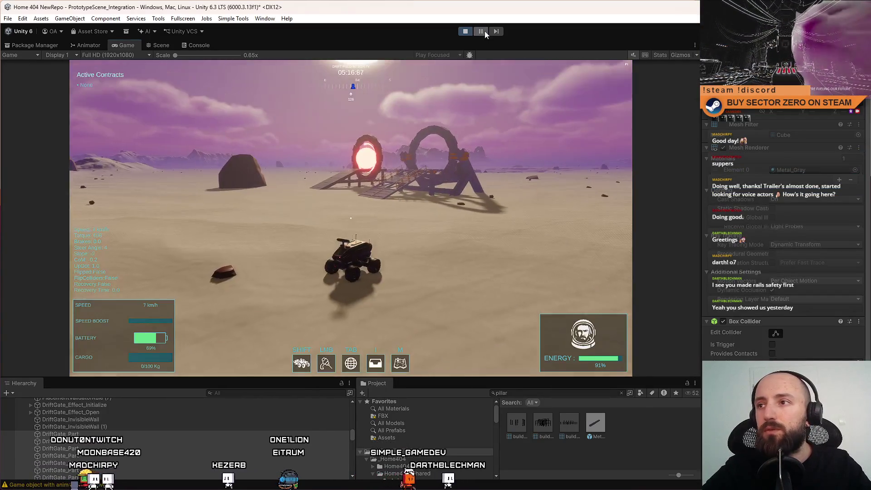
pyautogui.click(481, 31)
pyautogui.click(159, 45)
# Orbit around the gate and ramp, then frame NEW GATE and look down on it
pyautogui.moveTo(387, 199)
pyautogui.mouseDown()
pyautogui.moveTo(622, 274)
pyautogui.moveTo(424, 222)
pyautogui.moveTo(334, 209)
pyautogui.mouseUp()
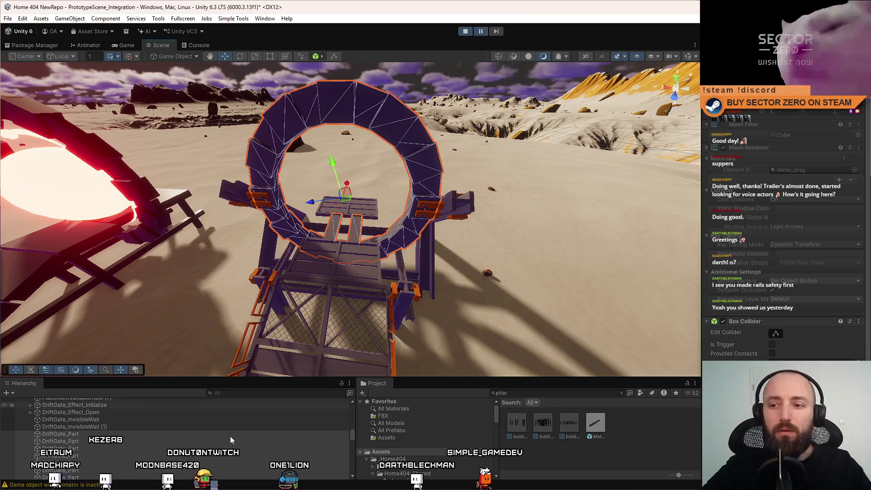
pyautogui.scroll(3, 230, 437)
pyautogui.moveTo(352, 431); pyautogui.dragTo(358, 410)
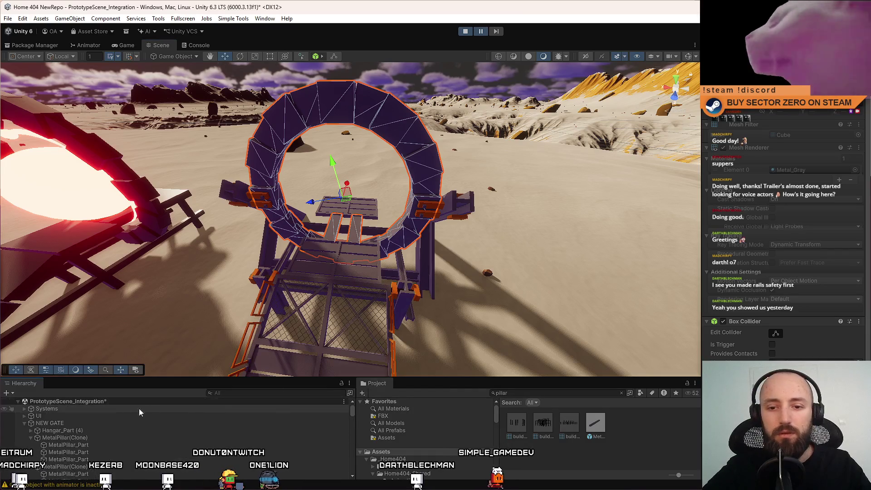
pyautogui.doubleClick(69, 423)
pyautogui.moveTo(318, 254)
pyautogui.mouseDown()
pyautogui.moveTo(287, 280)
pyautogui.moveTo(469, 257)
pyautogui.mouseUp()
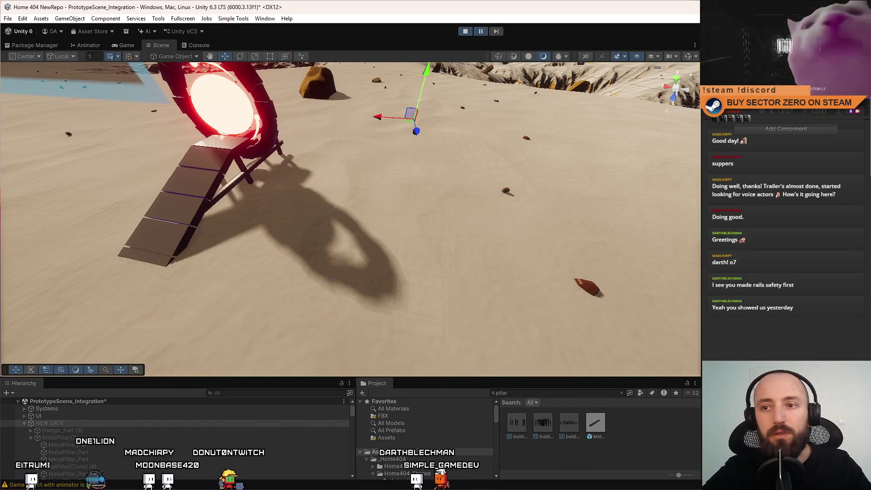
# Inspect MetalPillar(Clone) and its parts, then collapse it and MetalPillar(Clone) (8)
pyautogui.click(80, 436)
pyautogui.press('Up')
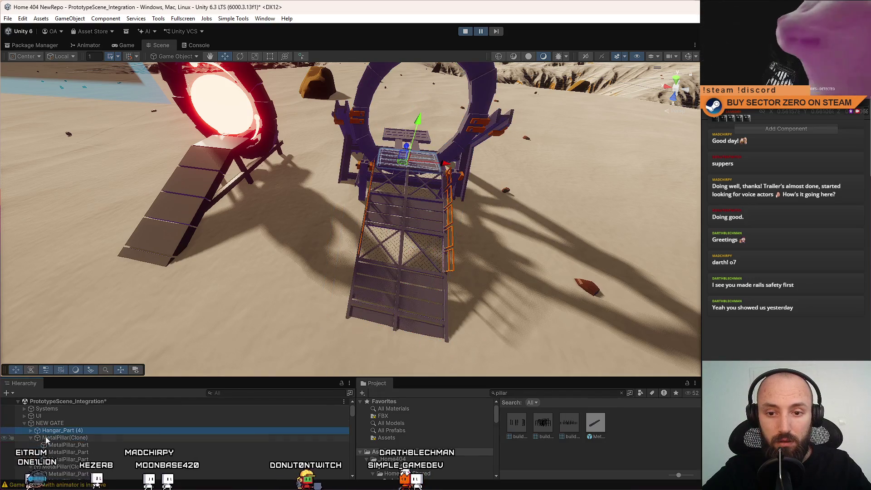
pyautogui.click(75, 438)
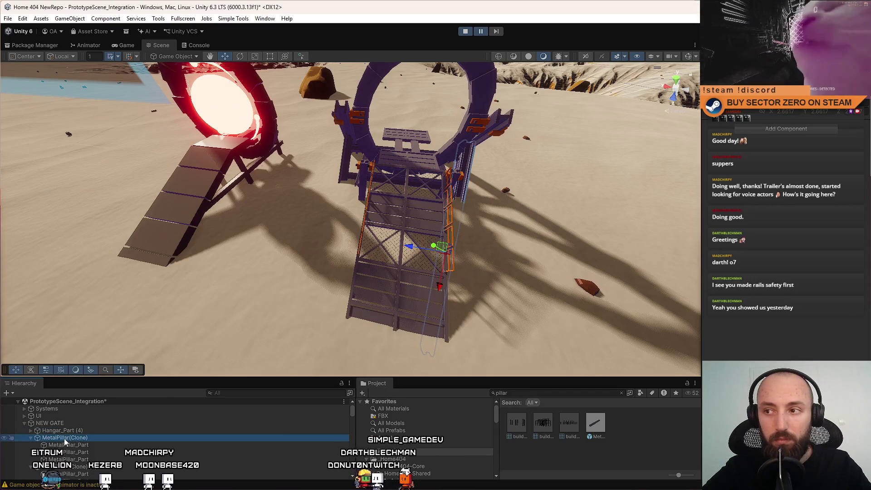
pyautogui.click(97, 452)
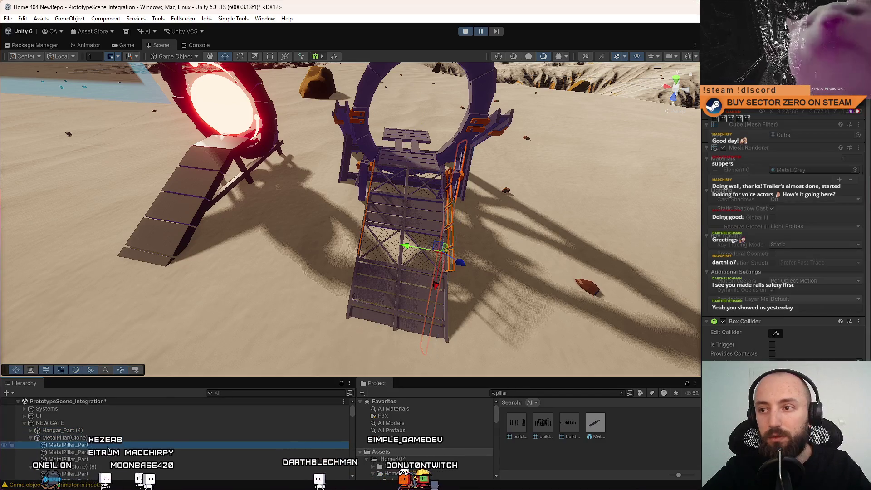
pyautogui.click(29, 438)
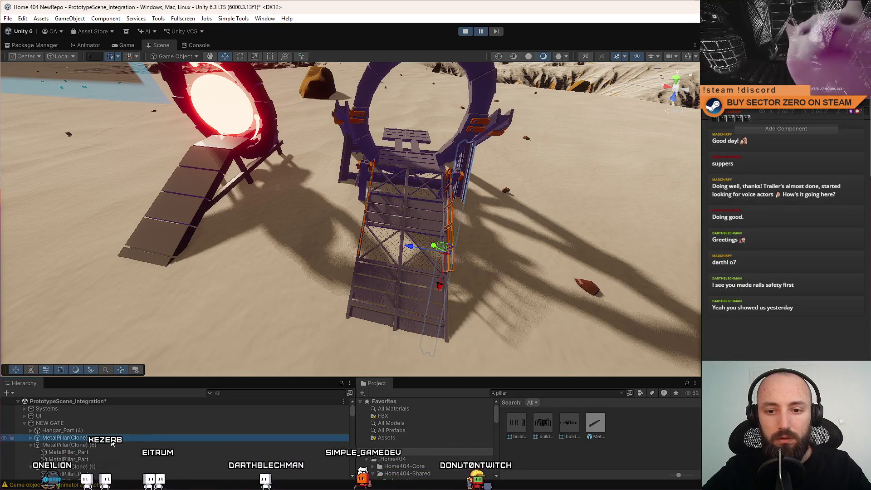
pyautogui.click(100, 445)
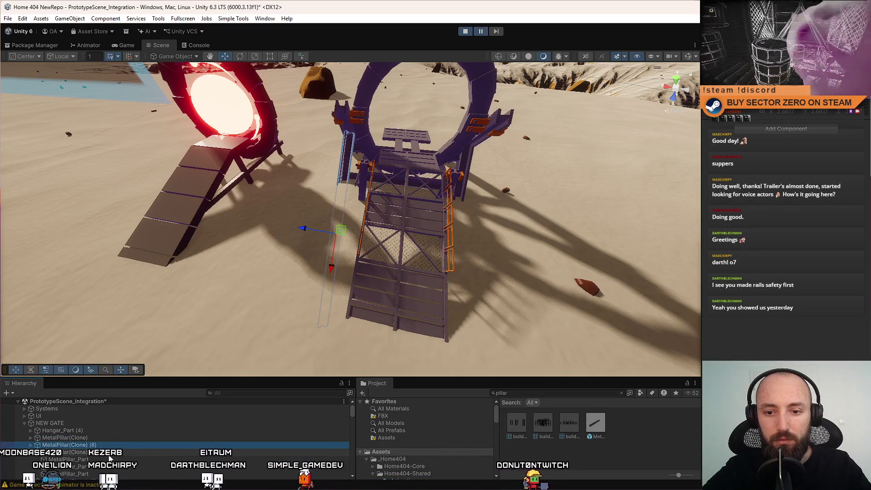
pyautogui.press('Left')
pyautogui.click(84, 454)
# Collapse MetalPillar(Clone) (2), (3) and (4) and select all the pillar clones together
pyautogui.scroll(-4, 80, 433)
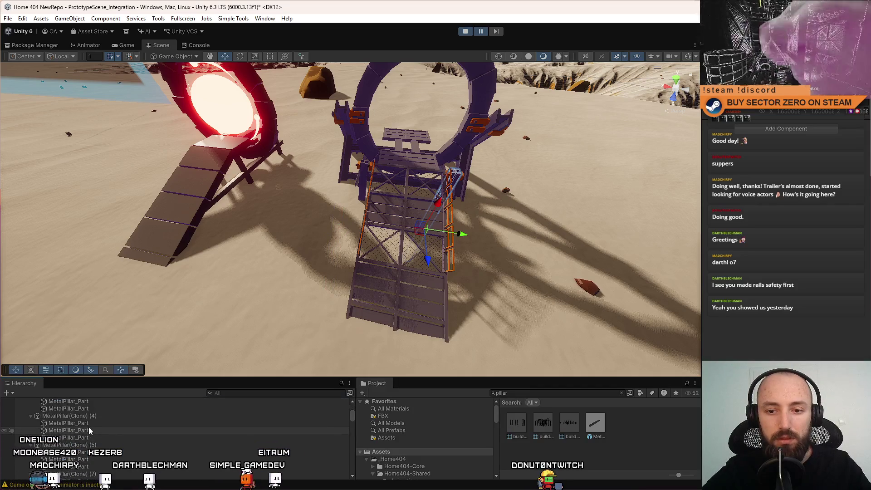
pyautogui.click(31, 412)
pyautogui.click(30, 420)
pyautogui.click(30, 427)
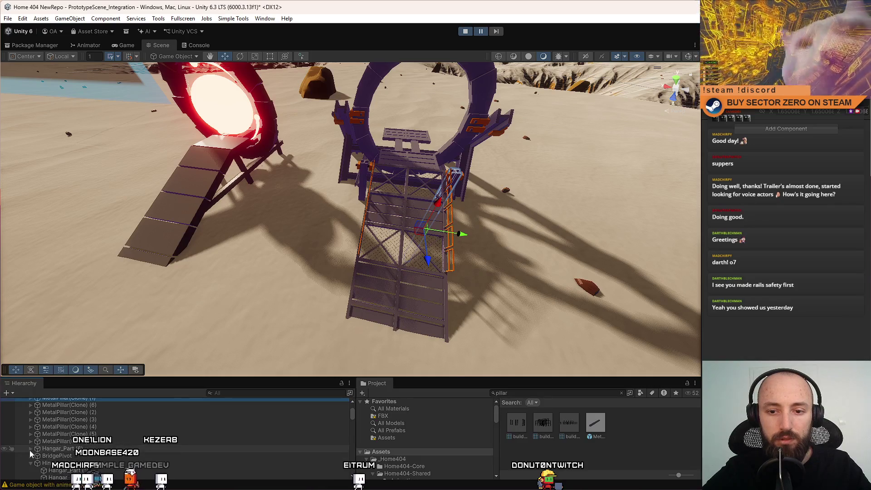
pyautogui.scroll(10, 90, 435)
pyautogui.click(96, 444)
pyautogui.keyDown('shift'); pyautogui.click(95, 437); pyautogui.keyUp('shift')
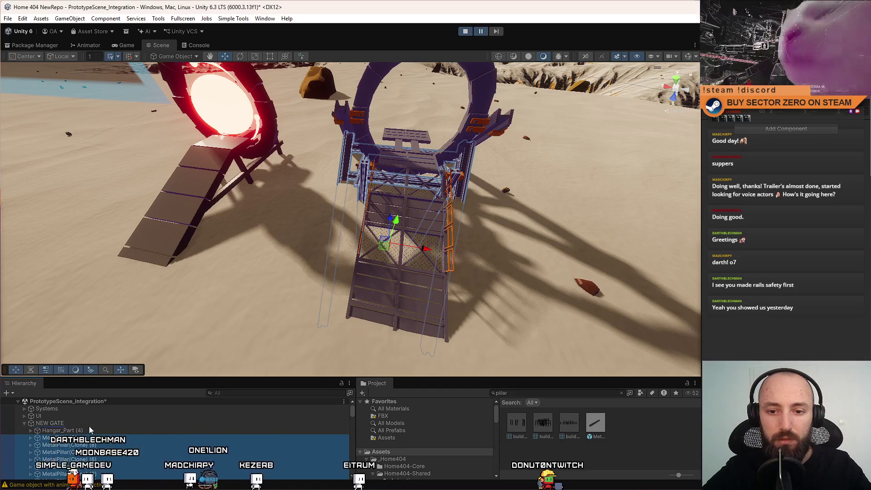
# Collapse the Hinge group and inspect BridgePivot, Hinge (7) and Hinge (5)
pyautogui.scroll(-5, 115, 434)
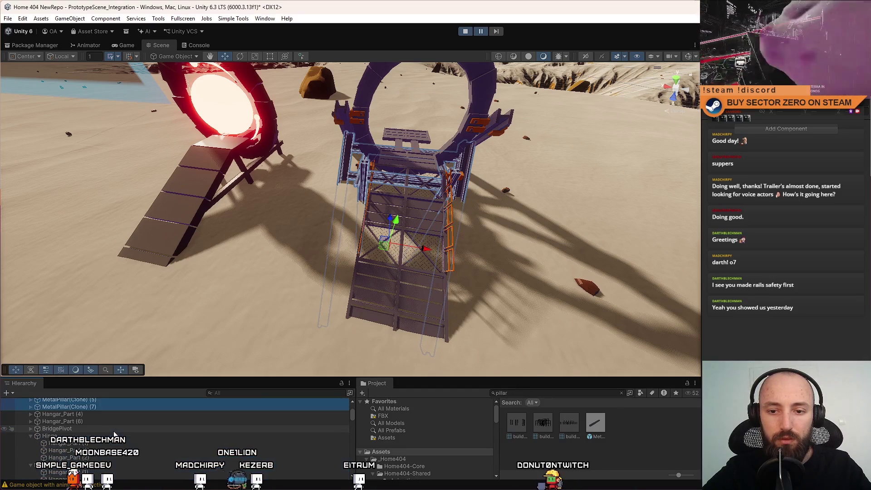
pyautogui.click(31, 437)
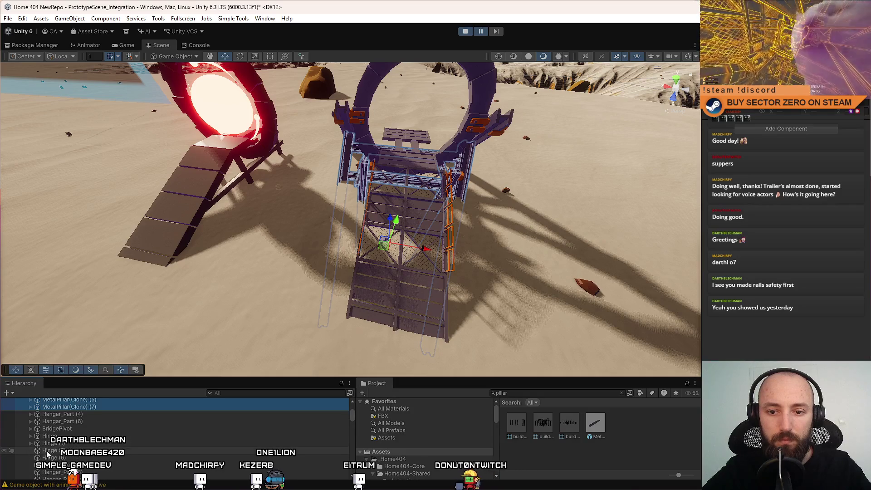
pyautogui.click(59, 429)
pyautogui.click(63, 444)
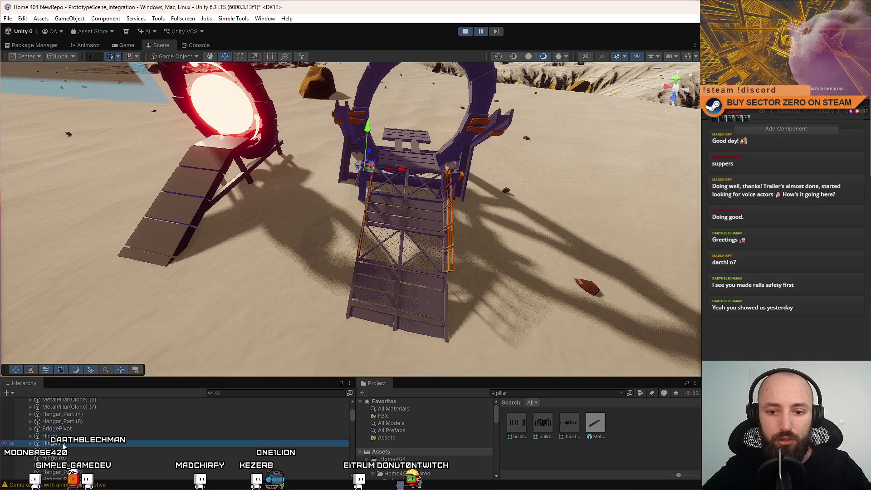
pyautogui.click(72, 453)
# Frame the hinge structure and Hangar_Part (4), then select the two extra metal pillars
pyautogui.press('f')
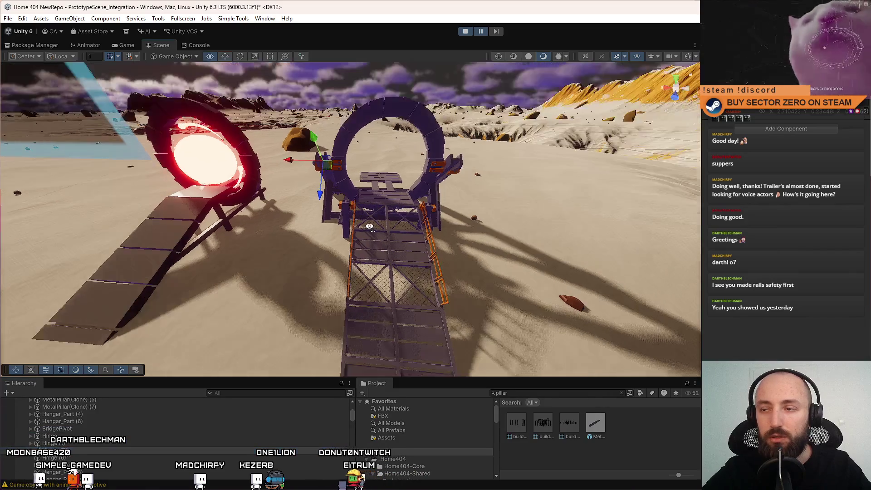
pyautogui.scroll(-2, 119, 445)
pyautogui.click(119, 438)
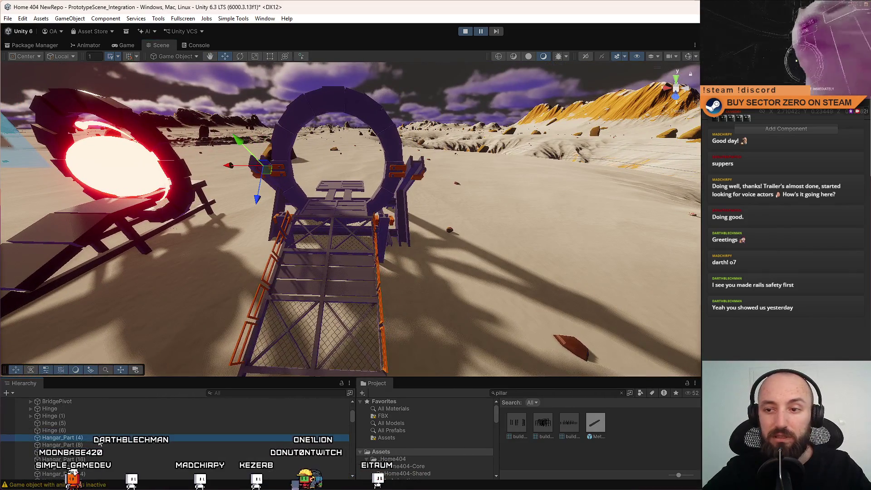
pyautogui.press('f')
pyautogui.scroll(-3, 117, 435)
pyautogui.click(98, 443)
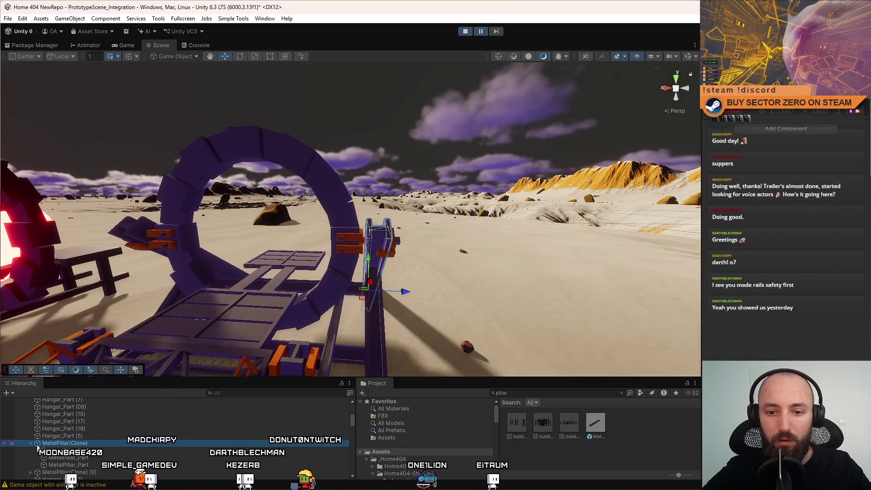
pyautogui.scroll(-2, 95, 460)
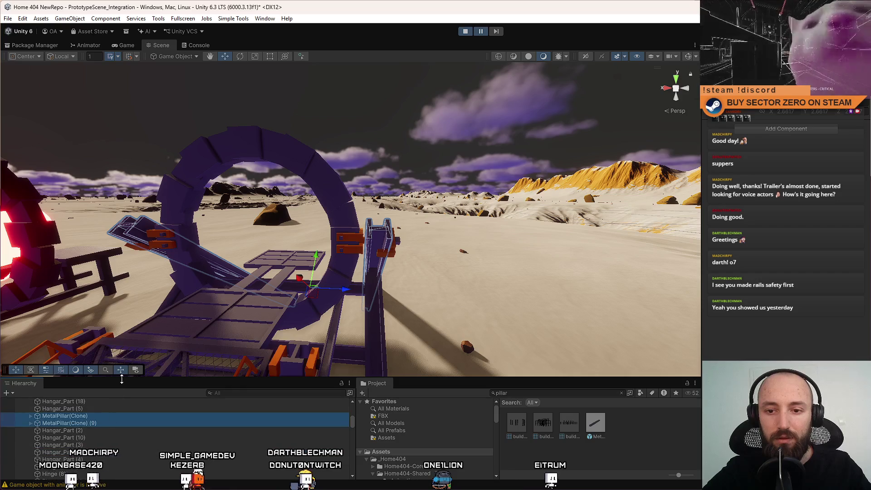
pyautogui.moveTo(133, 378); pyautogui.dragTo(133, 272)
pyautogui.scroll(-8, 143, 357)
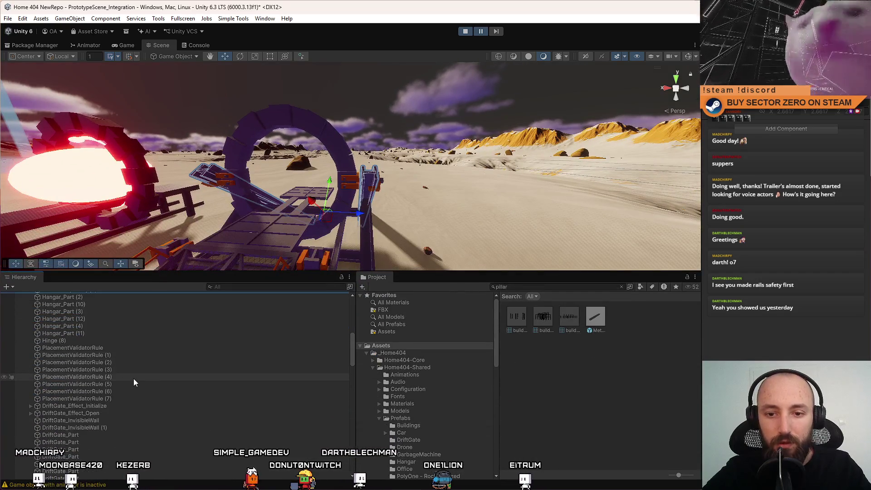
pyautogui.scroll(-4, 133, 378)
pyautogui.moveTo(352, 410); pyautogui.dragTo(354, 409)
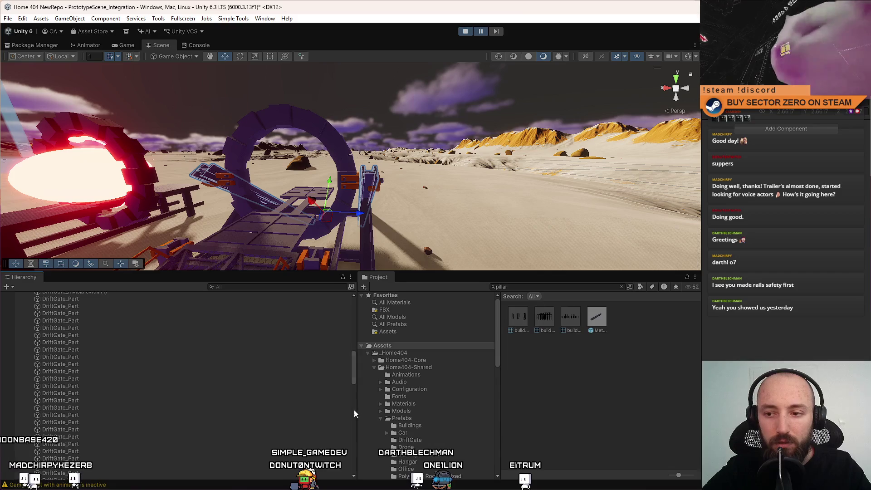
pyautogui.scroll(15, 355, 381)
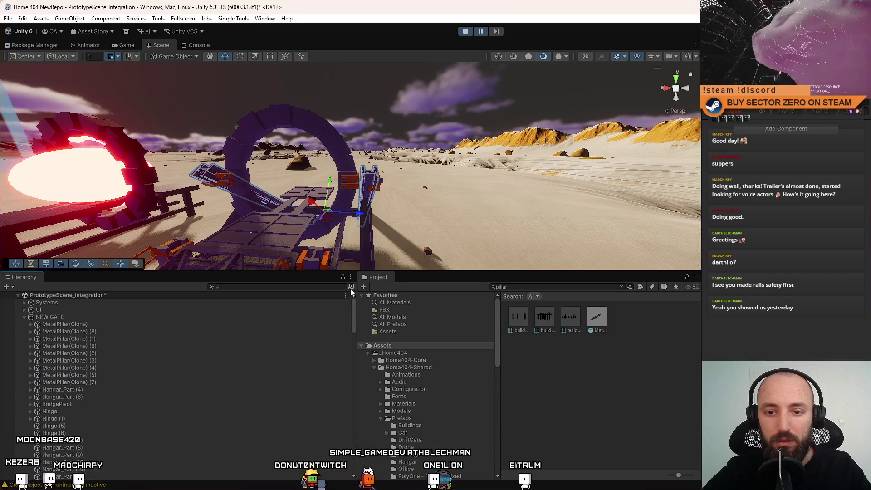
# Duplicate MetalPillar(Clone) (7) within NEW GATE, then select and frame all pillars through (9)
pyautogui.click(96, 383)
pyautogui.hotkey('ctrl', 'd')
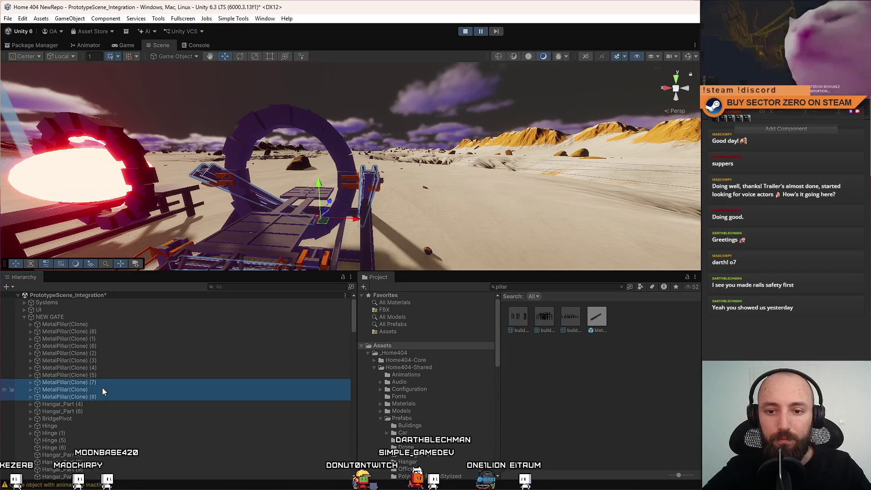
pyautogui.click(102, 324)
pyautogui.keyDown('shift'); pyautogui.click(99, 398); pyautogui.keyUp('shift')
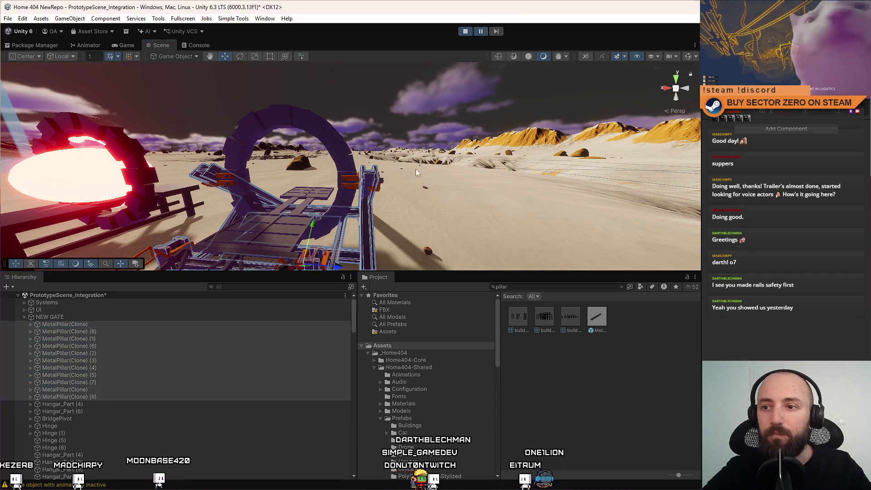
pyautogui.press('f')
pyautogui.moveTo(400, 263)
pyautogui.mouseDown()
pyautogui.moveTo(291, 234)
pyautogui.moveTo(535, 253)
pyautogui.moveTo(441, 252)
pyautogui.moveTo(424, 229)
pyautogui.moveTo(392, 106)
pyautogui.mouseUp()
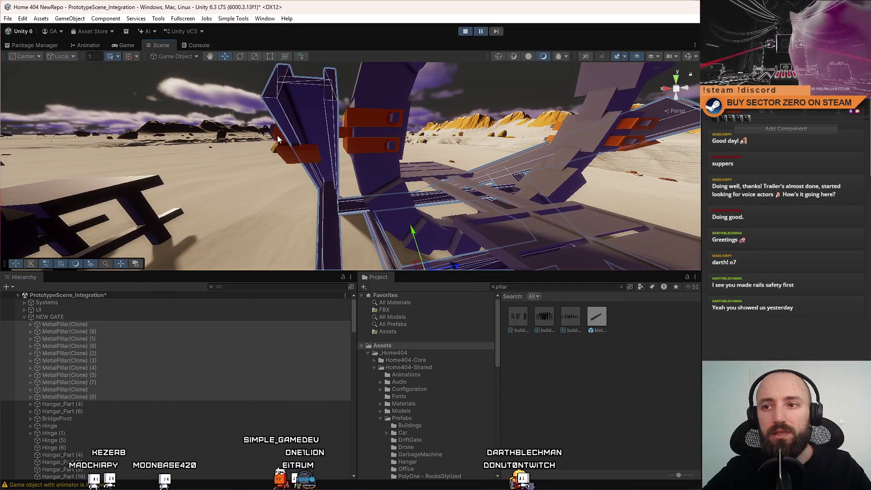
# Create an empty object under Hangar_Part (10), move it beside that part and name it Hinge
pyautogui.click(276, 135)
pyautogui.rightClick(89, 394)
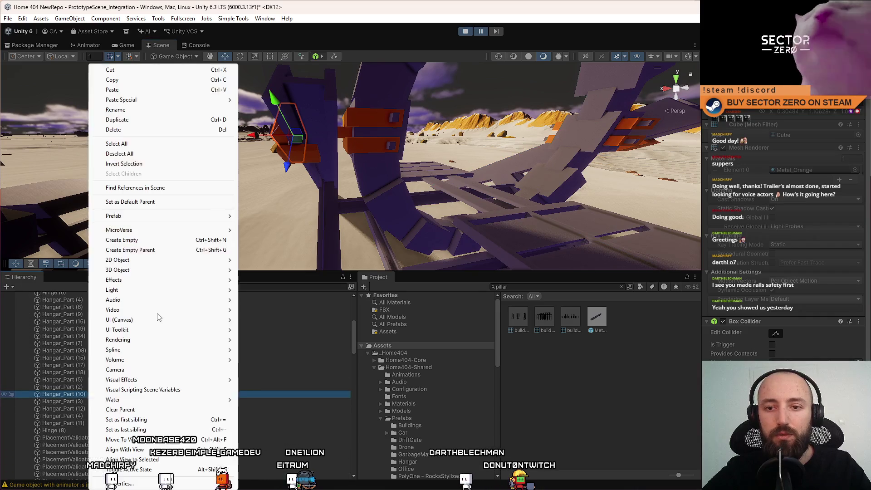
pyautogui.click(142, 244)
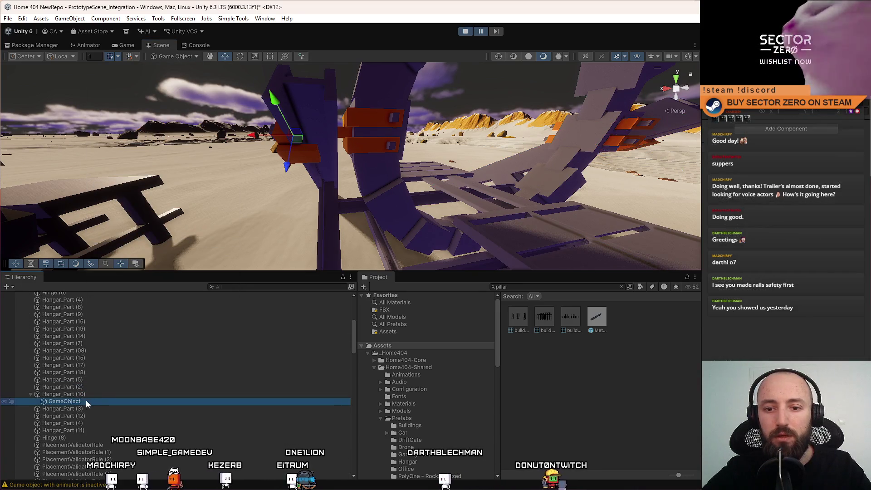
pyautogui.moveTo(96, 391); pyautogui.dragTo(99, 393)
pyautogui.press('F2')
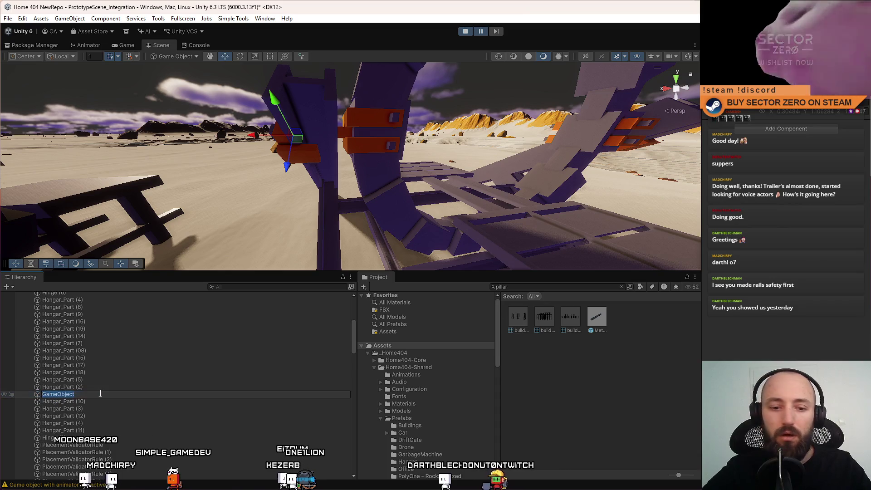
pyautogui.write('Hinge')
pyautogui.press('Return')
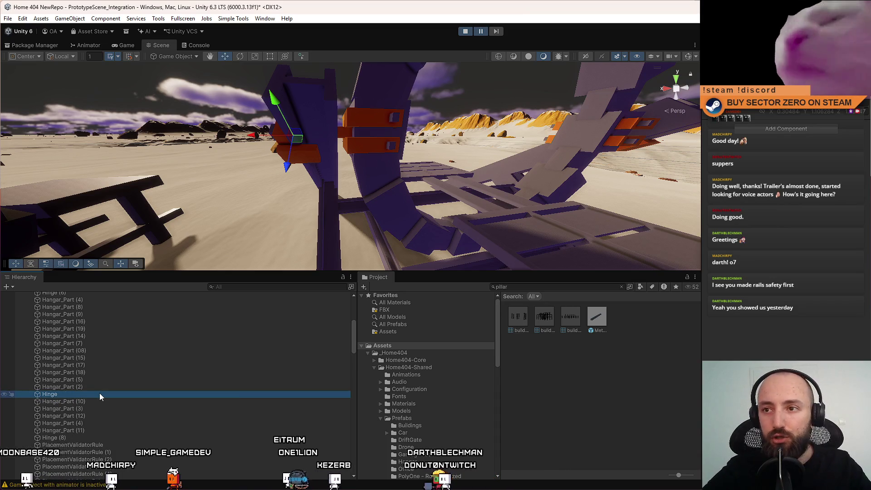
# Select the four orange hinge panels and parent them under the new Hinge
pyautogui.moveTo(358, 196); pyautogui.dragTo(545, 182)
pyautogui.moveTo(329, 132); pyautogui.dragTo(329, 132)
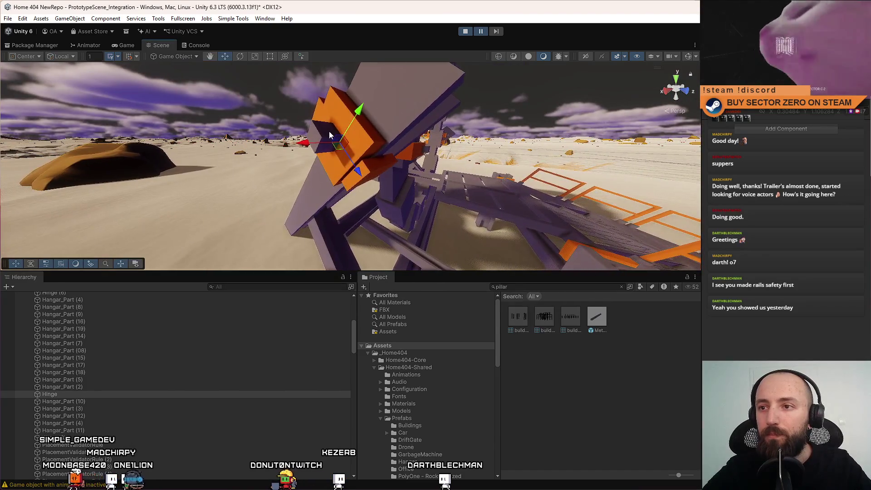
pyautogui.click(330, 134)
pyautogui.keyDown('shift'); pyautogui.click(319, 106); pyautogui.keyUp('shift')
pyautogui.moveTo(380, 168); pyautogui.dragTo(331, 195)
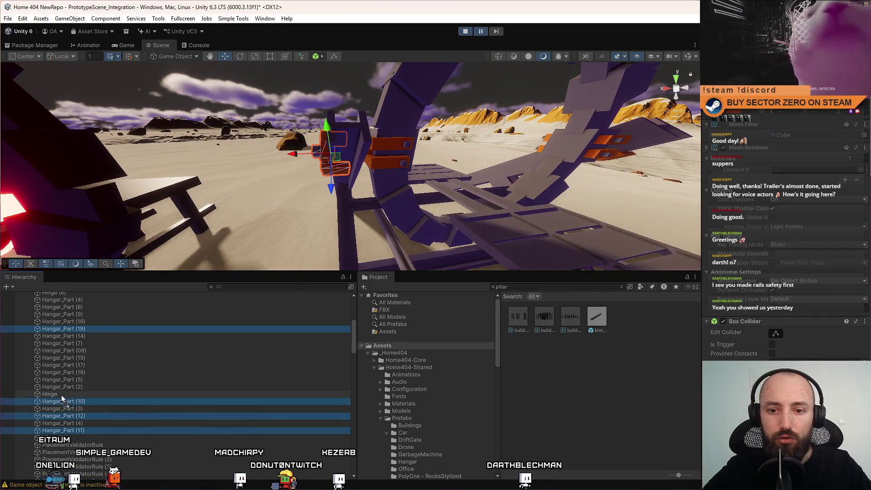
pyautogui.moveTo(61, 395); pyautogui.dragTo(61, 394)
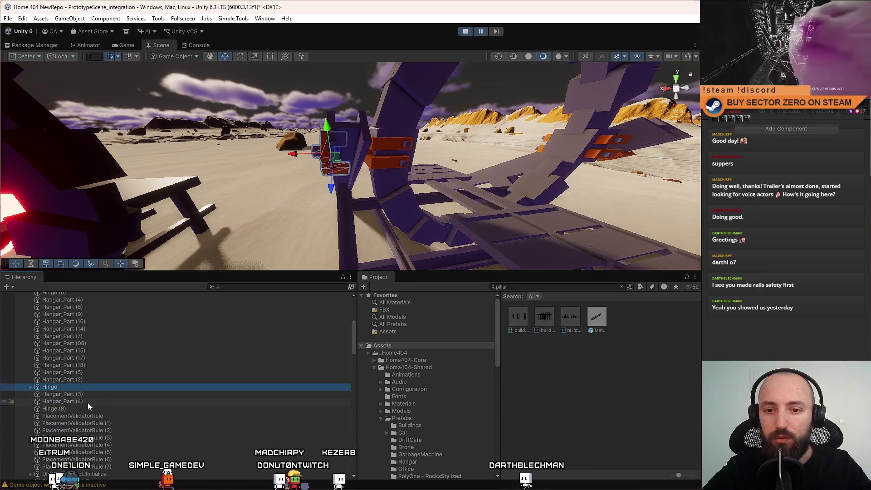
pyautogui.press('f')
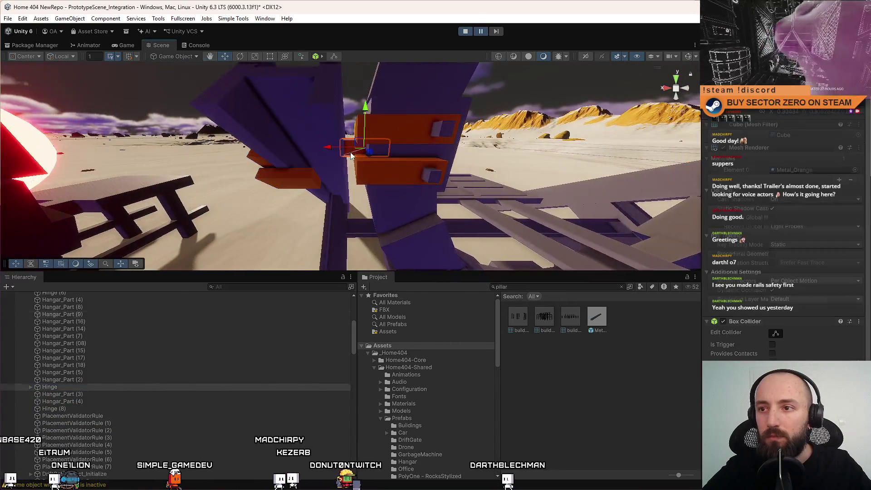
# Create a second empty object named Hinge under Hangar_Part (9) and move it beside that part
pyautogui.click(350, 156)
pyautogui.rightClick(74, 314)
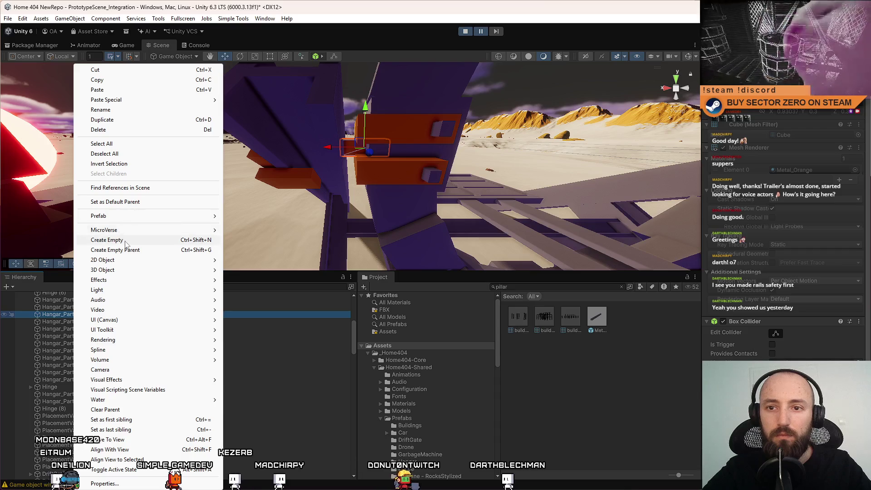
pyautogui.click(126, 243)
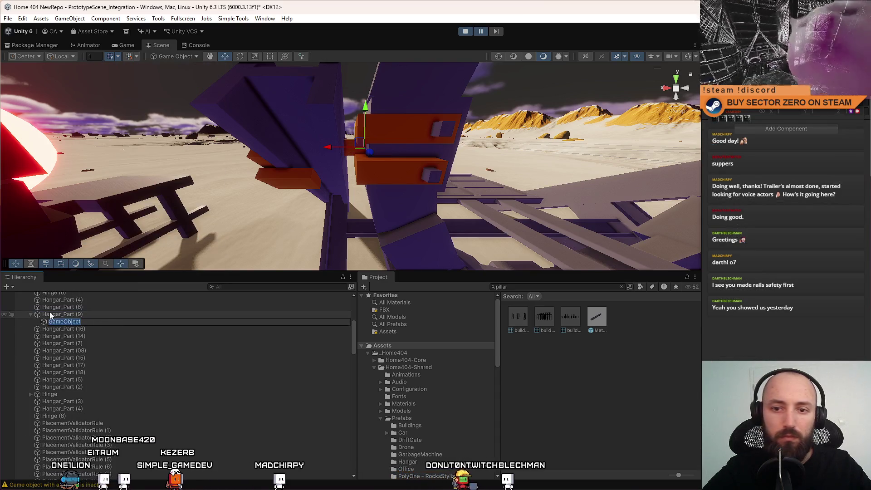
pyautogui.write('Hinge')
pyautogui.press('Return')
pyautogui.moveTo(76, 322); pyautogui.dragTo(85, 317)
# Parent the other arm's orange hangar boxes and small cubes under the second Hinge
pyautogui.click(363, 155)
pyautogui.click(370, 131)
pyautogui.keyDown('shift'); pyautogui.click(351, 148); pyautogui.keyUp('shift')
pyautogui.keyDown('shift'); pyautogui.click(434, 178); pyautogui.keyUp('shift')
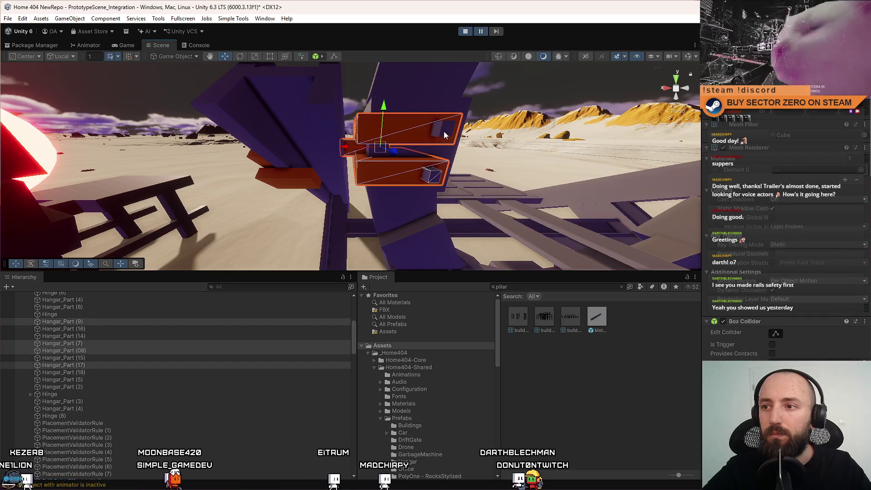
pyautogui.keyDown('shift'); pyautogui.click(444, 131); pyautogui.keyUp('shift')
pyautogui.moveTo(66, 320); pyautogui.dragTo(64, 315)
pyautogui.keyDown('ctrl'); pyautogui.click(62, 358); pyautogui.keyUp('ctrl')
pyautogui.moveTo(361, 188); pyautogui.dragTo(336, 347)
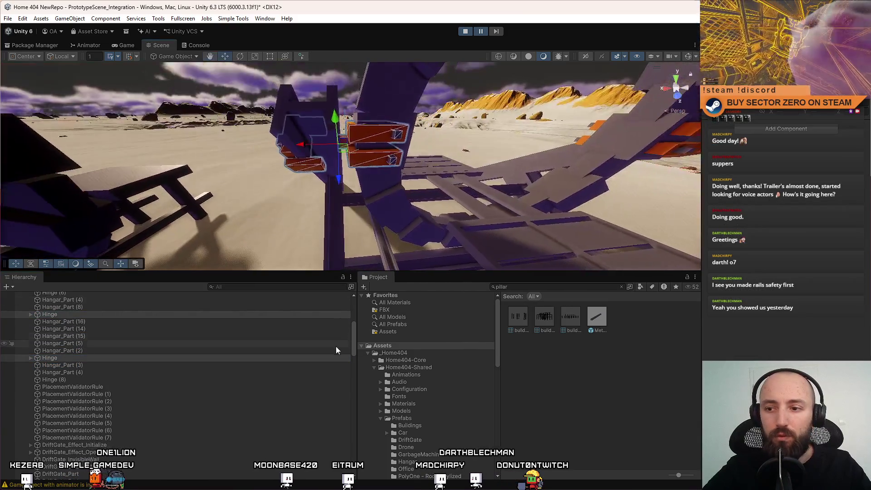
pyautogui.scroll(7, 336, 347)
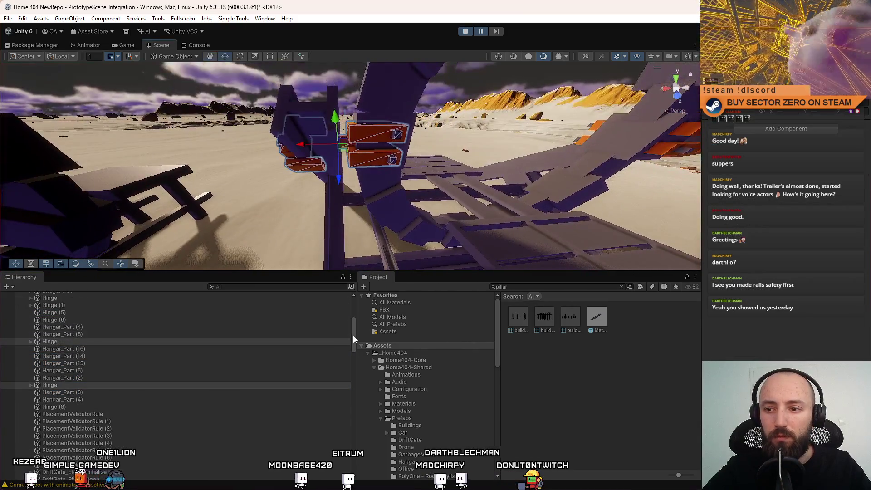
# Move Hangar_Part (4) below the two Hinge groups under NEW GATE
pyautogui.click(88, 402)
pyautogui.hotkey('ctrl', 'v')
pyautogui.moveTo(82, 404); pyautogui.dragTo(86, 423)
pyautogui.click(80, 411)
pyautogui.moveTo(415, 172); pyautogui.dragTo(422, 146)
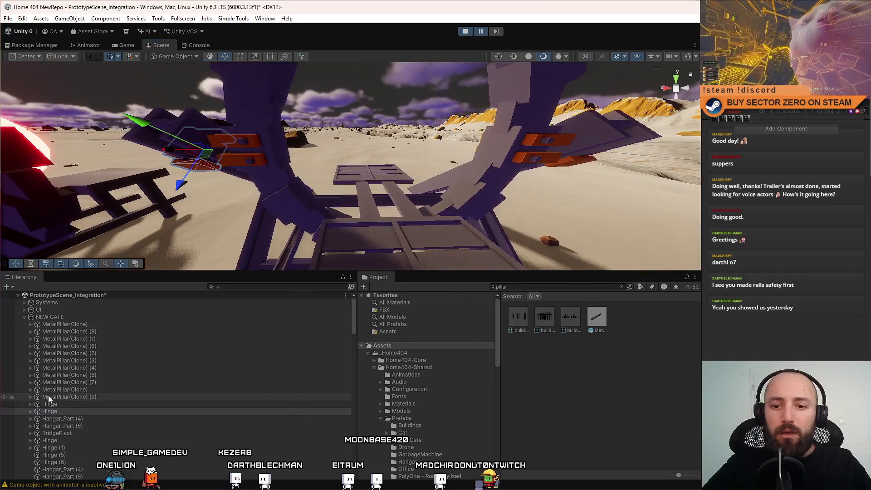
# Duplicate the first Hinge group as Hinge (2) and inspect its orange parts on the arch
pyautogui.click(53, 405)
pyautogui.moveTo(393, 179)
pyautogui.mouseDown()
pyautogui.moveTo(398, 193)
pyautogui.moveTo(407, 187)
pyautogui.moveTo(384, 171)
pyautogui.mouseUp()
pyautogui.hotkey('ctrl', 'd')
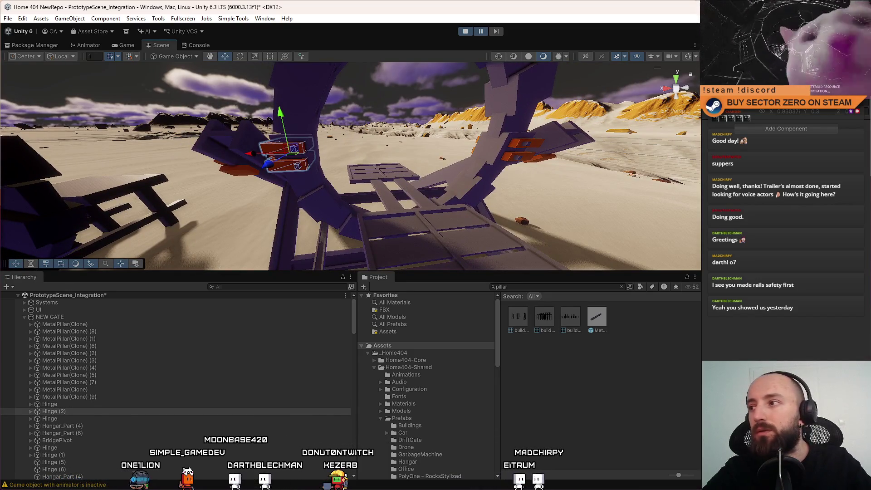
pyautogui.press('e')
pyautogui.moveTo(391, 166); pyautogui.dragTo(418, 163)
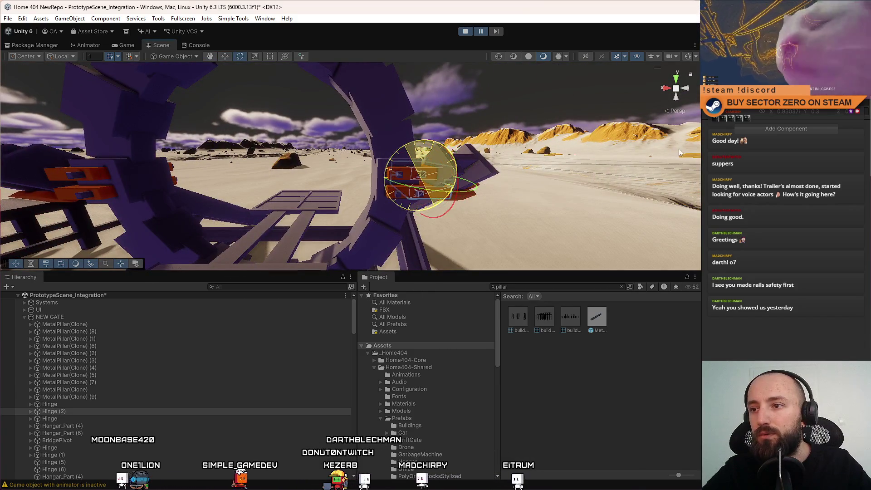
pyautogui.moveTo(625, 159)
pyautogui.mouseDown()
pyautogui.moveTo(587, 185)
pyautogui.moveTo(630, 168)
pyautogui.mouseUp()
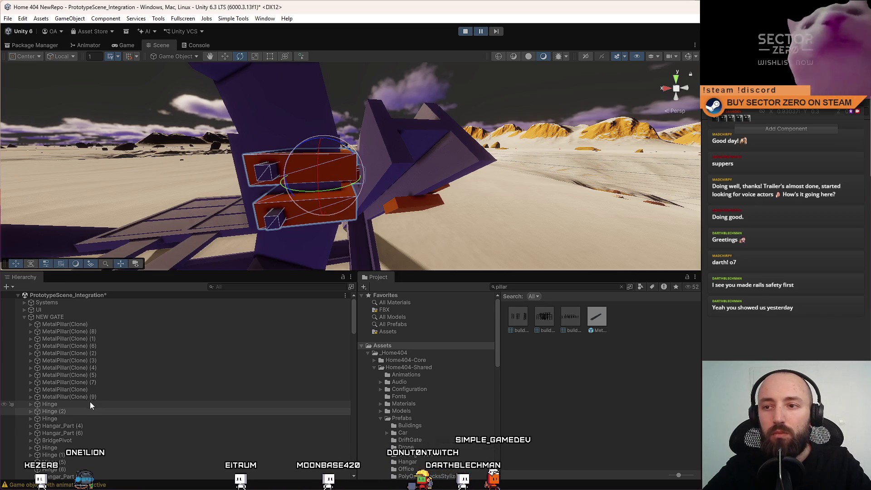
pyautogui.moveTo(268, 245); pyautogui.dragTo(334, 235)
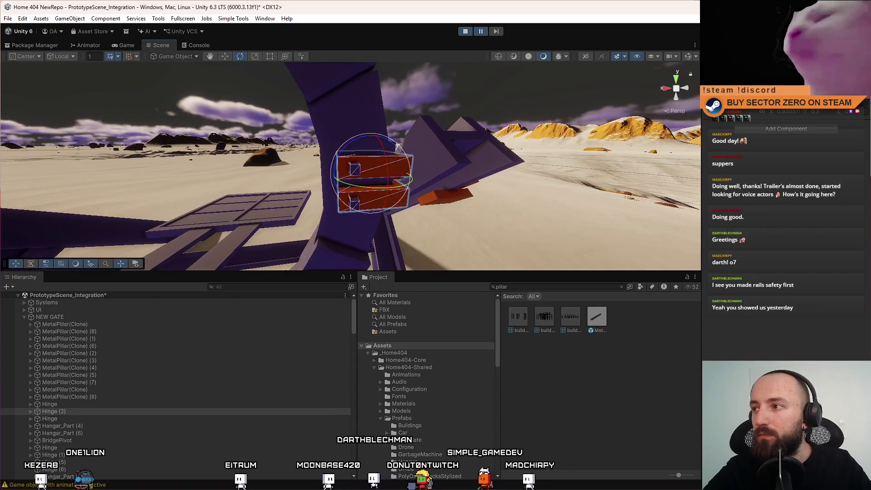
pyautogui.click(348, 207)
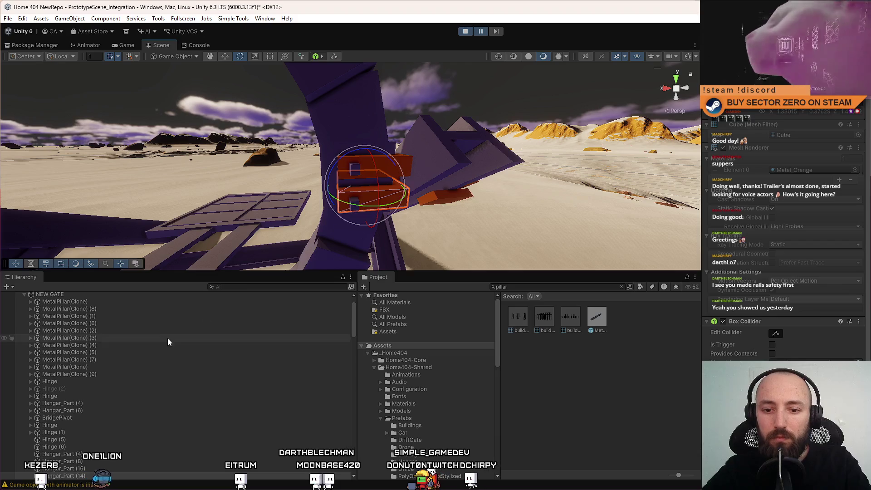
pyautogui.moveTo(381, 166); pyautogui.dragTo(252, 284)
pyautogui.click(88, 390)
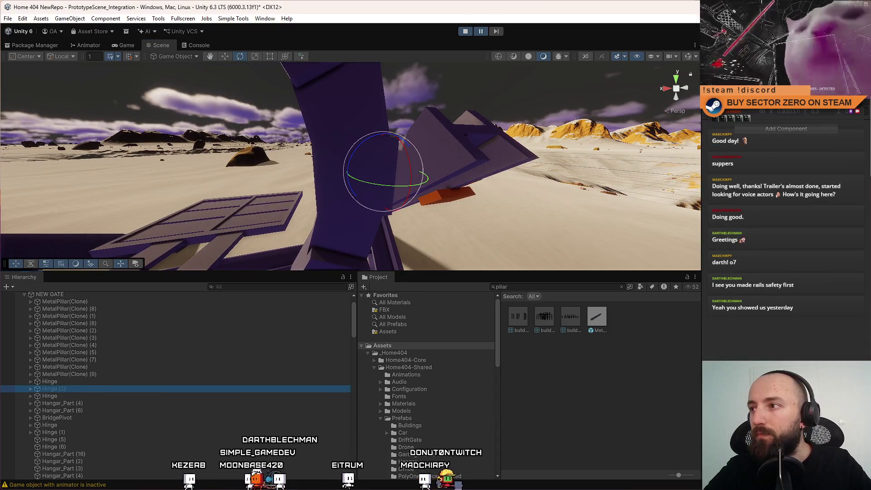
# Frame and select the gate's Hinge, expanding it to show its parts, with the Rotate tool active
pyautogui.press('f')
pyautogui.moveTo(375, 189); pyautogui.dragTo(329, 201)
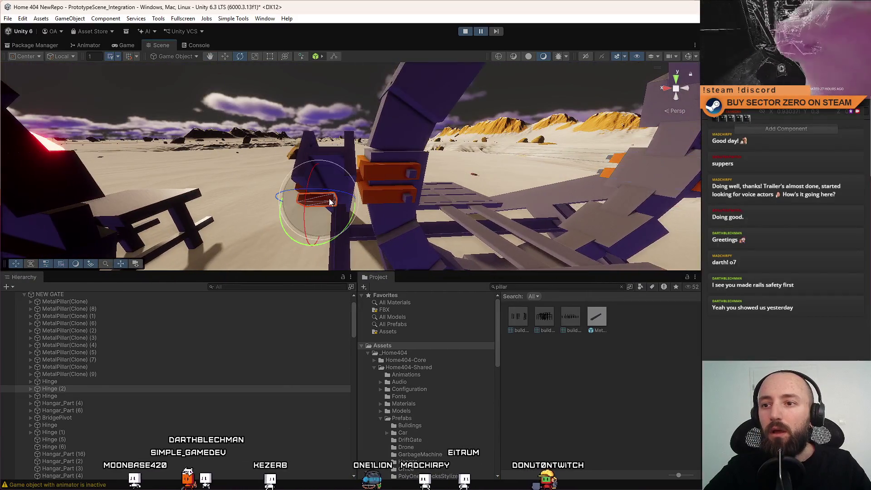
pyautogui.click(330, 202)
pyautogui.click(99, 396)
pyautogui.press('w')
pyautogui.press('f')
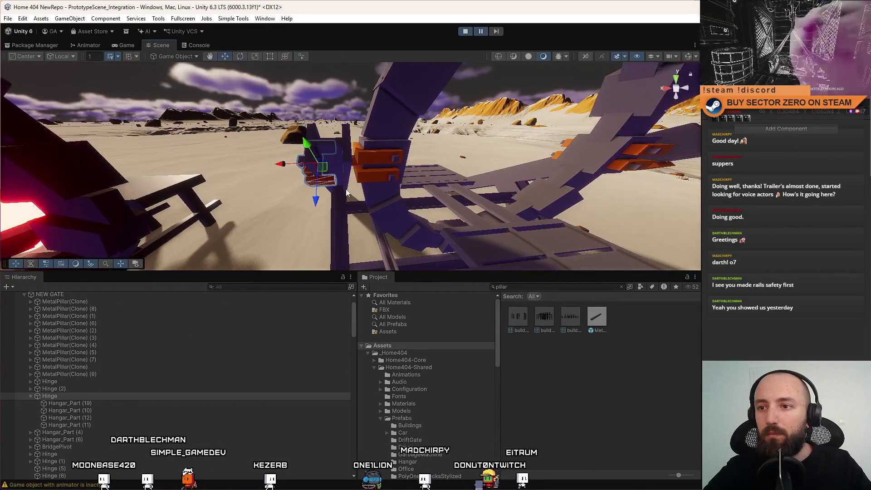
pyautogui.press('e')
pyautogui.moveTo(378, 195); pyautogui.dragTo(384, 202)
# Duplicate the hinge as Hinge (3) and rotate the copy into a new orientation
pyautogui.hotkey('ctrl', 'd')
pyautogui.moveTo(331, 188); pyautogui.dragTo(307, 247)
pyautogui.moveTo(241, 347); pyautogui.dragTo(214, 370)
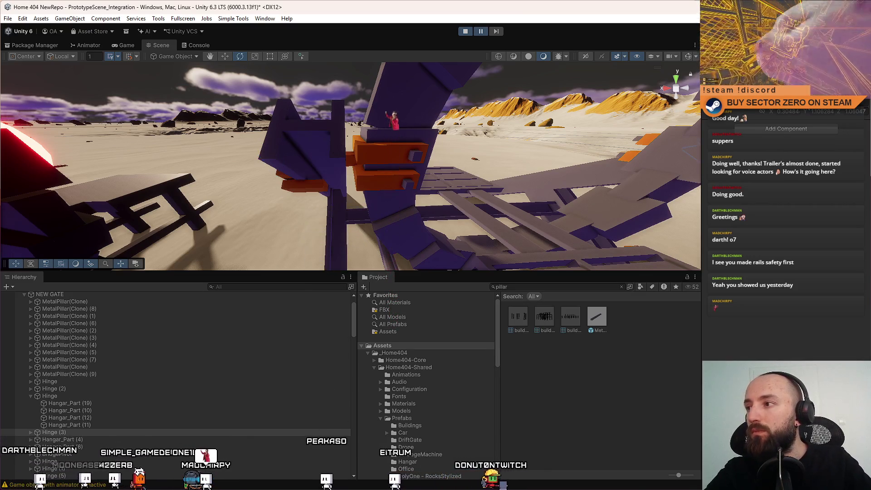
pyautogui.moveTo(359, 149)
pyautogui.mouseDown()
pyautogui.moveTo(374, 145)
pyautogui.moveTo(363, 179)
pyautogui.mouseUp()
pyautogui.scroll(5, 361, 189)
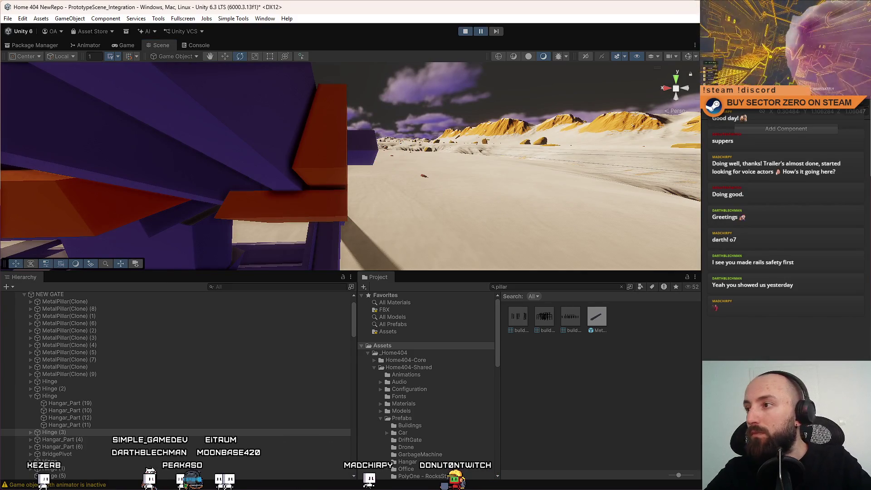
pyautogui.moveTo(622, 136)
pyautogui.mouseDown()
pyautogui.moveTo(373, 154)
pyautogui.moveTo(330, 96)
pyautogui.moveTo(372, 121)
pyautogui.mouseUp()
pyautogui.moveTo(373, 122)
pyautogui.mouseDown()
pyautogui.moveTo(391, 142)
pyautogui.moveTo(560, 182)
pyautogui.mouseUp()
pyautogui.click(386, 175)
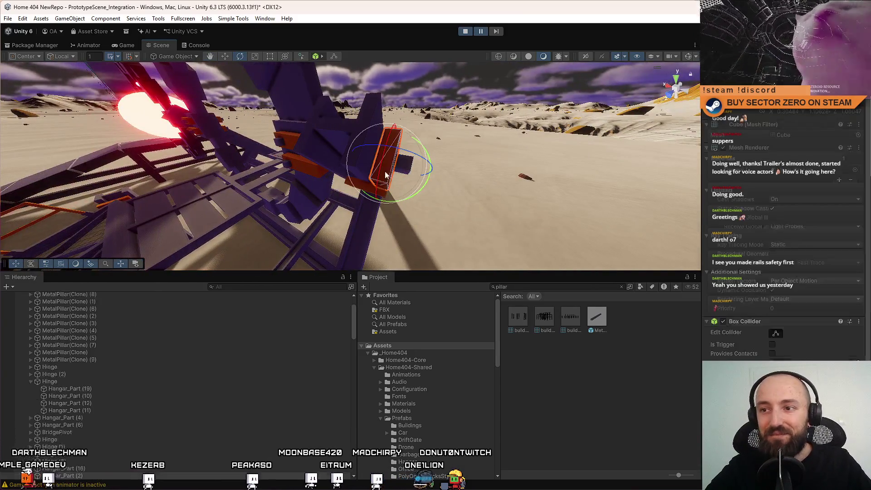
# Create an empty object named Hinge above Hangar_Part (2)
pyautogui.rightClick(75, 422)
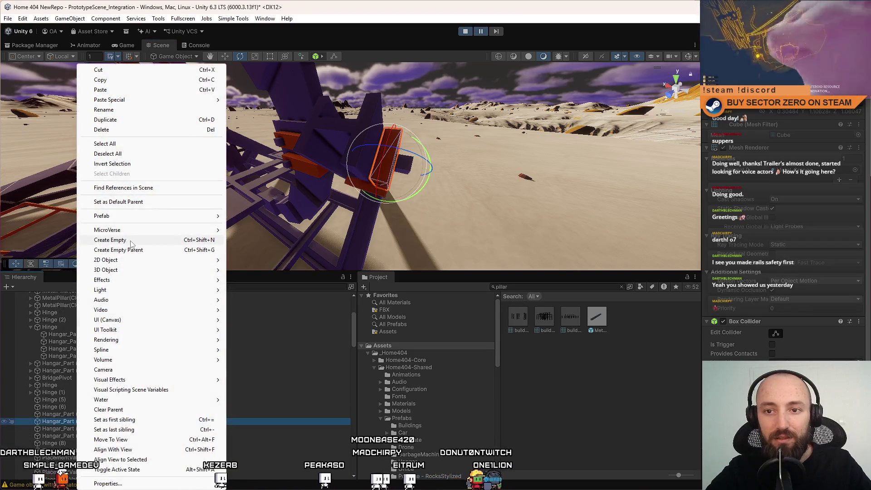
pyautogui.click(110, 240)
pyautogui.moveTo(73, 430); pyautogui.dragTo(92, 421)
pyautogui.press('F2')
pyautogui.write('Hinge')
pyautogui.press('Return')
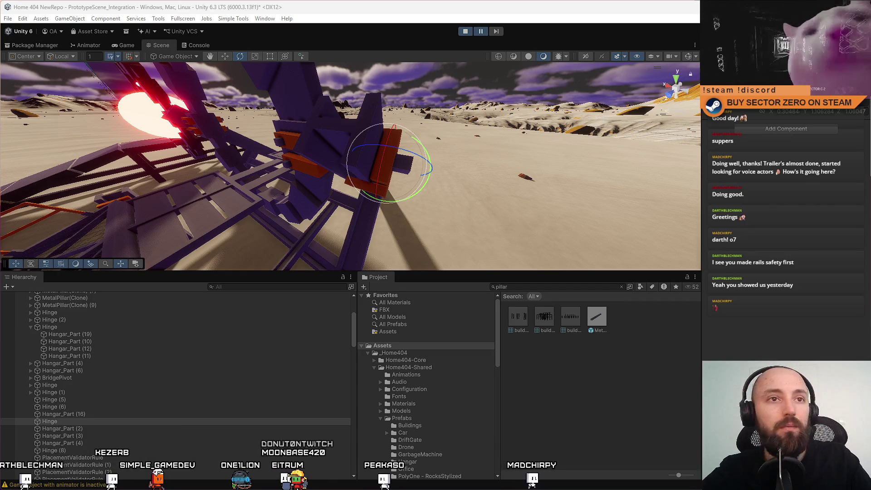
# Select the cube Hangar_Part pieces on the arch and parent them under Hinge
pyautogui.moveTo(388, 155); pyautogui.dragTo(506, 236)
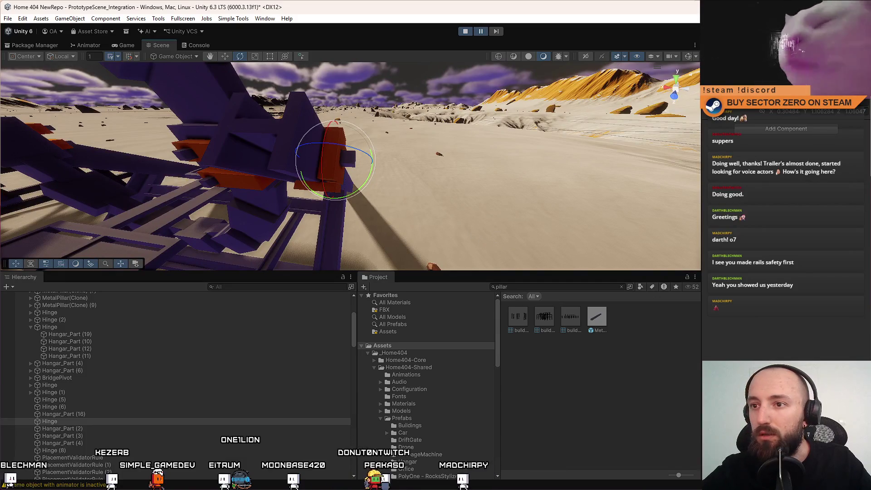
pyautogui.moveTo(244, 257); pyautogui.dragTo(359, 127)
pyautogui.click(330, 162)
pyautogui.click(361, 129)
pyautogui.press('w')
pyautogui.moveTo(411, 158)
pyautogui.mouseDown()
pyautogui.moveTo(394, 167)
pyautogui.moveTo(388, 131)
pyautogui.mouseUp()
pyautogui.moveTo(92, 426)
pyautogui.mouseDown()
pyautogui.moveTo(69, 414)
pyautogui.moveTo(63, 420)
pyautogui.mouseUp()
# Move the Hinge group up just below MetalPillar(Clone) (9)
pyautogui.doubleClick(68, 414)
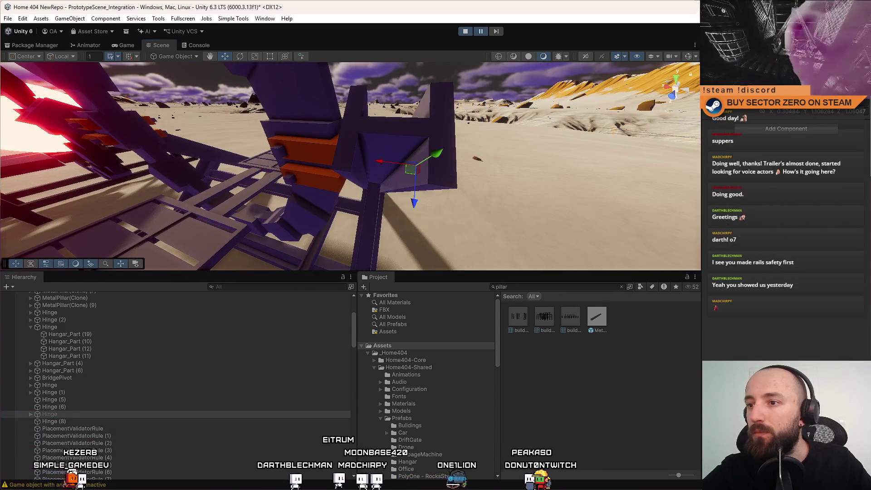
pyautogui.moveTo(315, 162)
pyautogui.mouseDown()
pyautogui.moveTo(375, 159)
pyautogui.moveTo(295, 172)
pyautogui.mouseUp()
pyautogui.click(55, 416)
pyautogui.moveTo(55, 416); pyautogui.dragTo(75, 311)
pyautogui.click(73, 326)
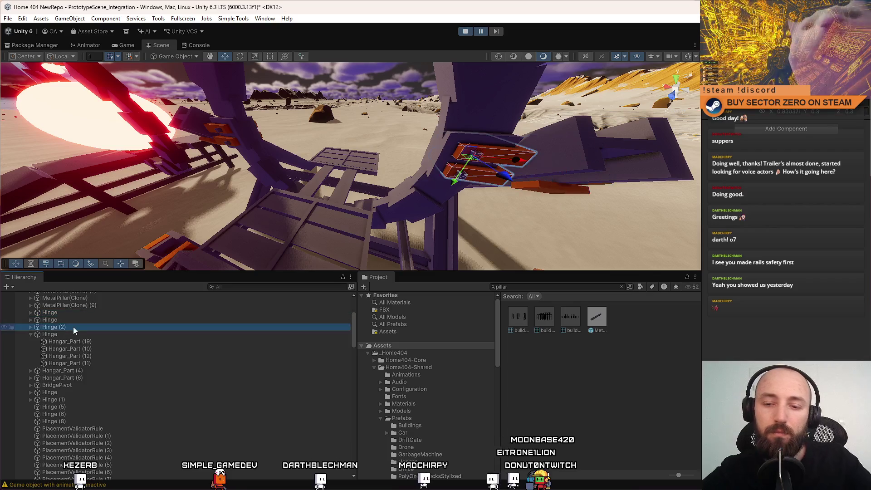
# Rename Hinge (2) to Hinge
pyautogui.click(73, 326)
pyautogui.write('Hinge')
pyautogui.click(31, 334)
# Check Hangar_Part (4), Hangar_Part (6) and BridgePivot in the Hierarchy
pyautogui.click(62, 341)
pyautogui.moveTo(250, 226); pyautogui.dragTo(91, 262)
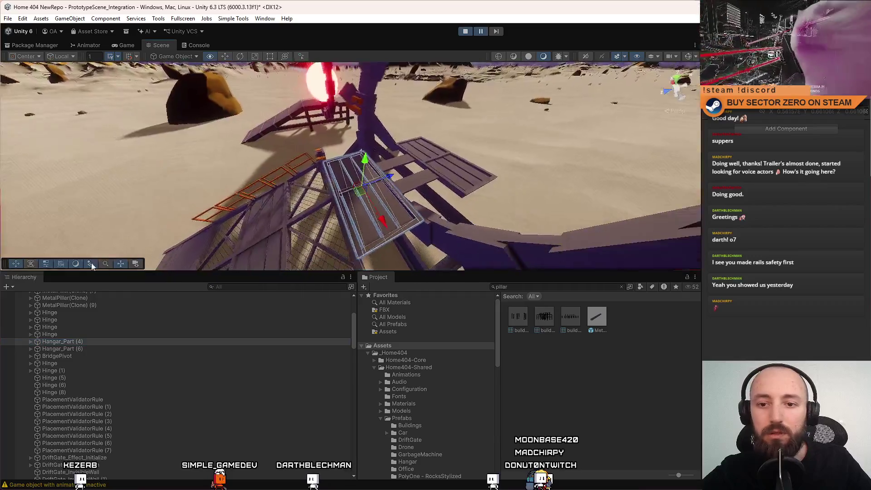
pyautogui.click(75, 356)
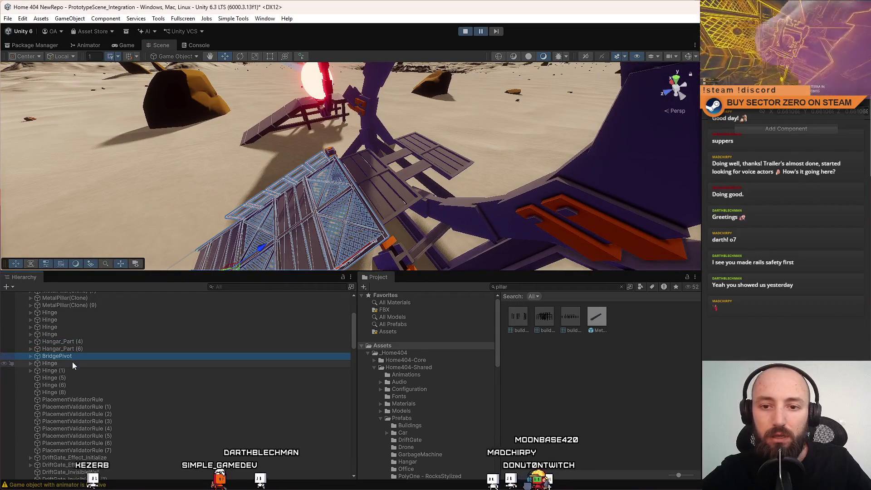
pyautogui.click(78, 349)
pyautogui.click(82, 342)
pyautogui.click(85, 353)
pyautogui.click(89, 341)
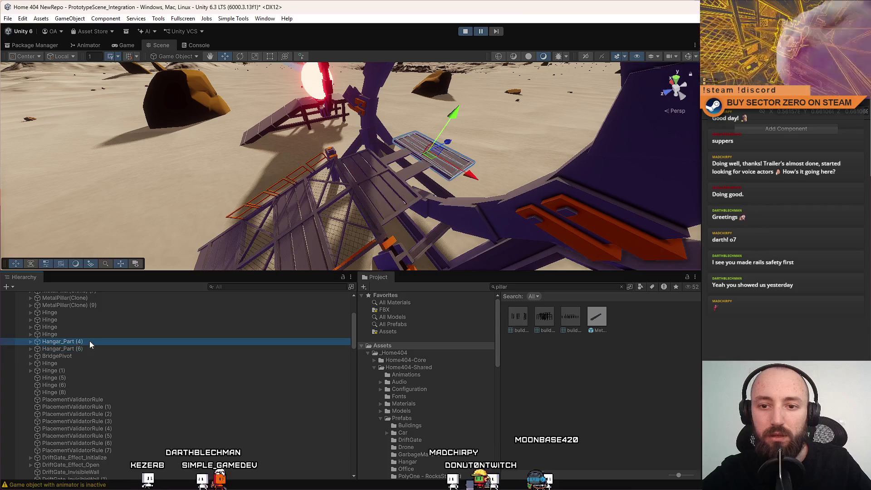
pyautogui.click(79, 349)
pyautogui.click(74, 357)
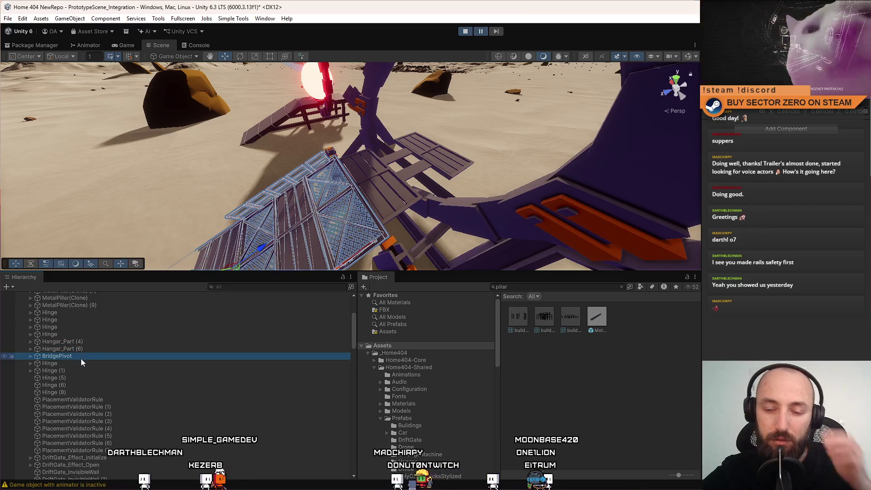
# Delete the extra hinge copies Hinge (5), Hinge (6) and Hinge (8)
pyautogui.click(75, 365)
pyautogui.doubleClick(75, 365)
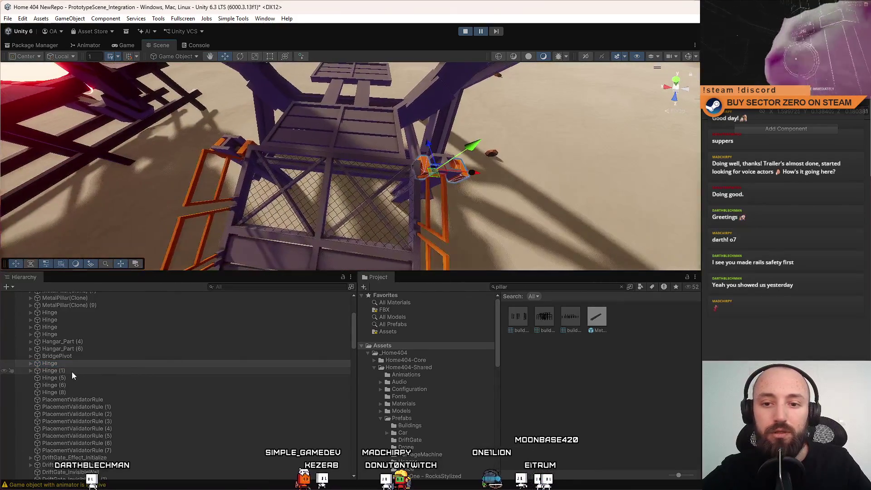
pyautogui.click(72, 371)
pyautogui.doubleClick(77, 377)
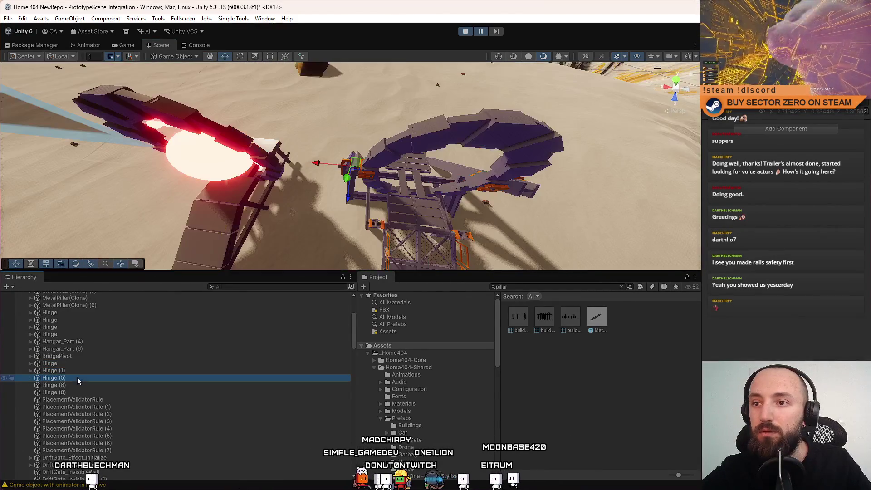
pyautogui.press('Delete')
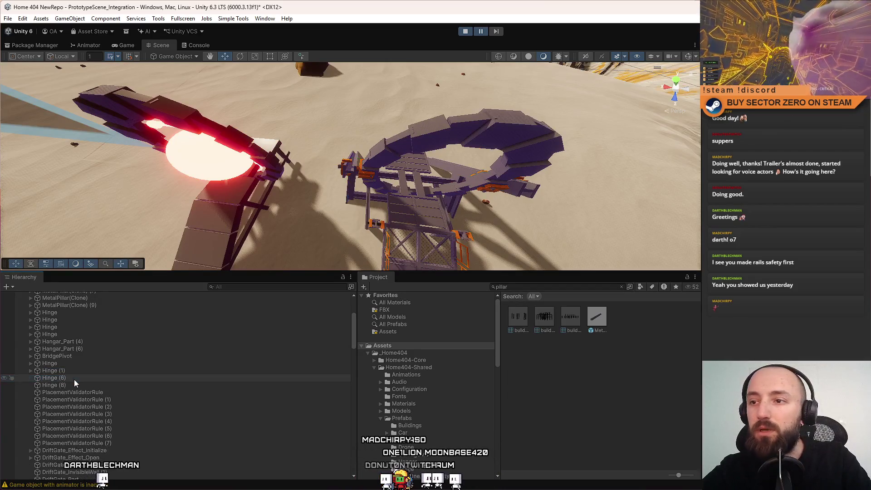
pyautogui.press('Delete')
pyautogui.press('Delete')
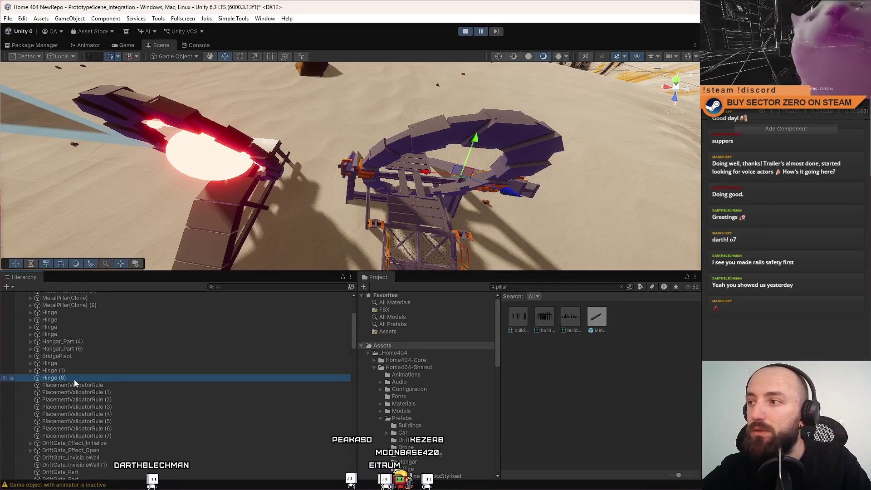
# Move Hinge and Hinge (1) above Hangar_Part (4), then review BridgePivot's PlacementValidatorRule
pyautogui.click(70, 364)
pyautogui.keyDown('shift'); pyautogui.click(69, 372); pyautogui.keyUp('shift')
pyautogui.moveTo(69, 372); pyautogui.dragTo(72, 337)
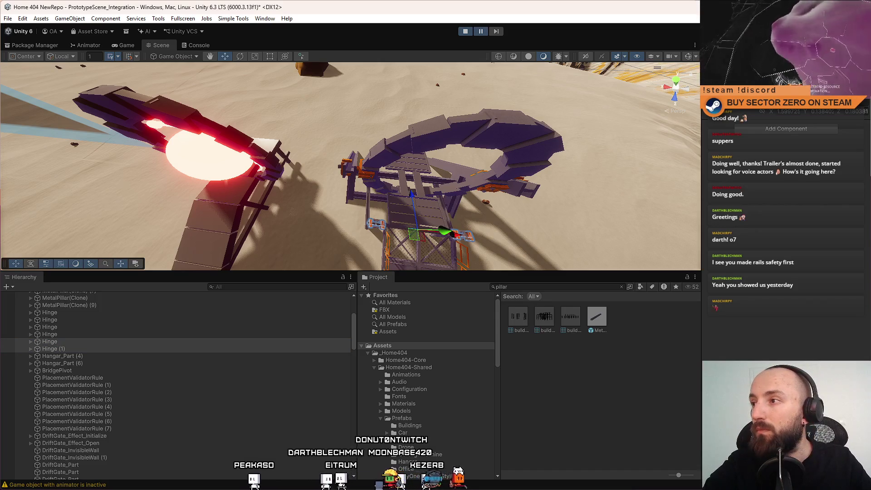
pyautogui.click(69, 357)
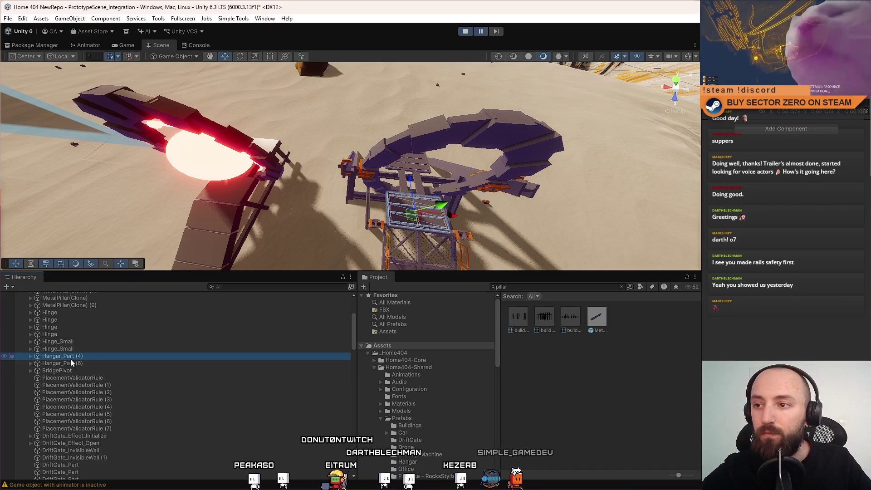
pyautogui.click(84, 364)
pyautogui.click(78, 370)
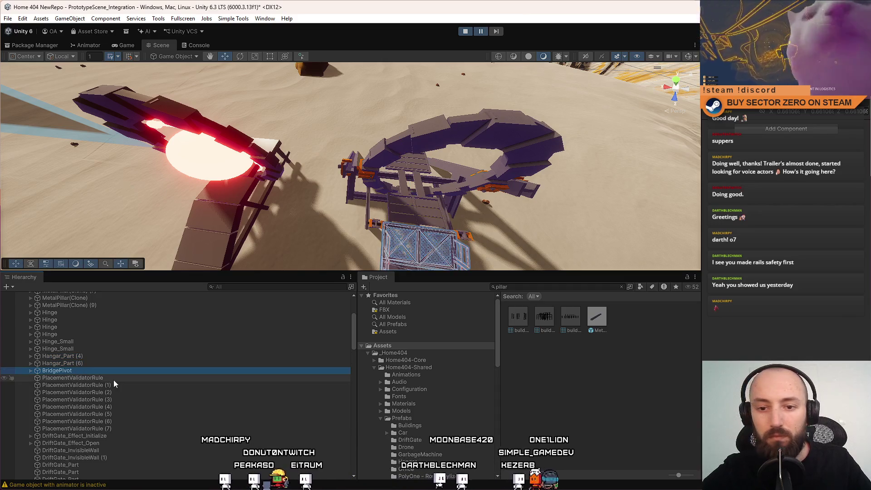
pyautogui.click(115, 378)
pyautogui.click(114, 370)
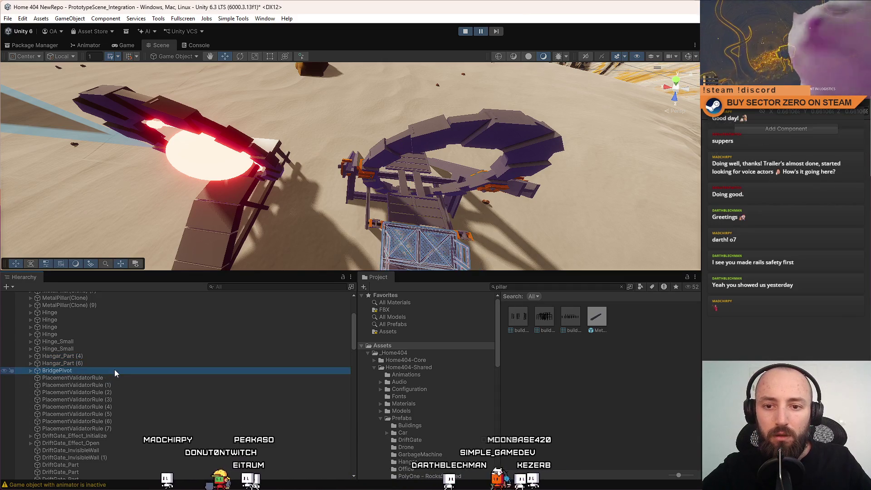
pyautogui.click(91, 379)
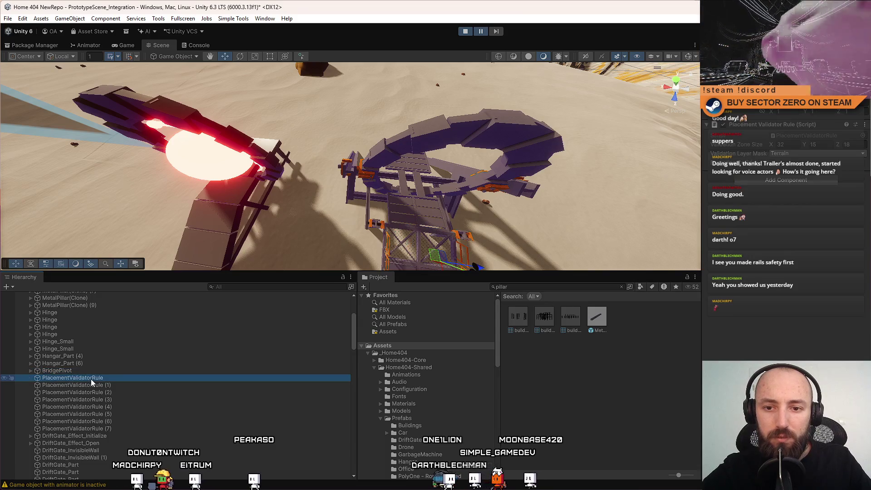
pyautogui.click(120, 436)
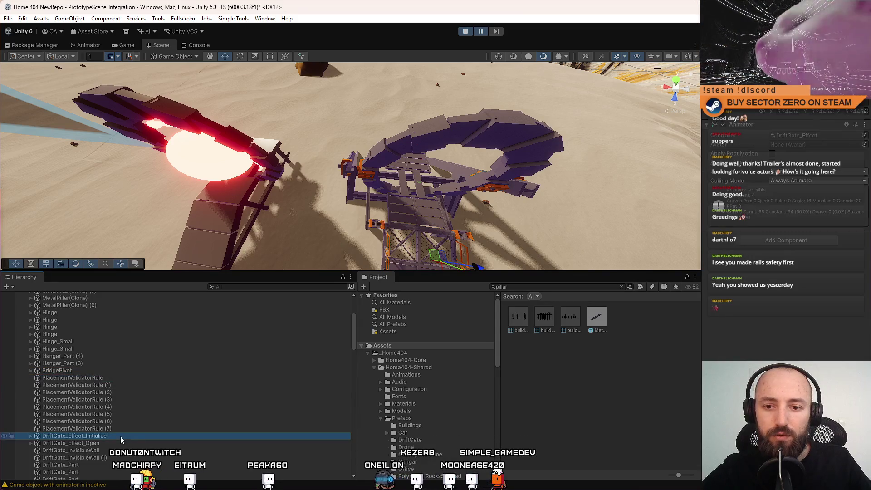
pyautogui.click(110, 444)
pyautogui.click(123, 450)
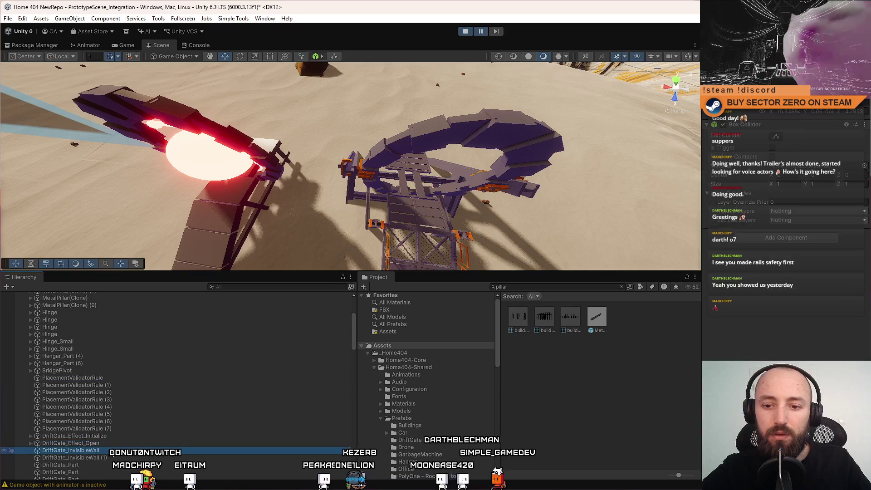
pyautogui.scroll(-5, 122, 431)
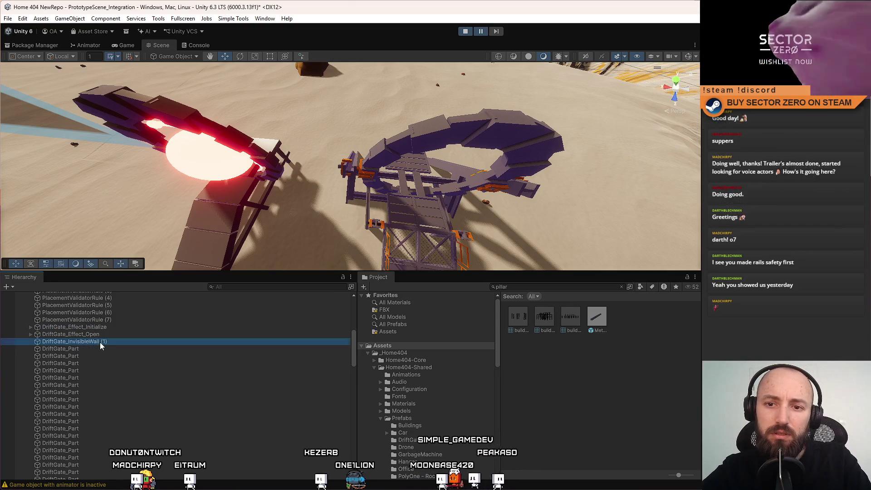
pyautogui.click(100, 342)
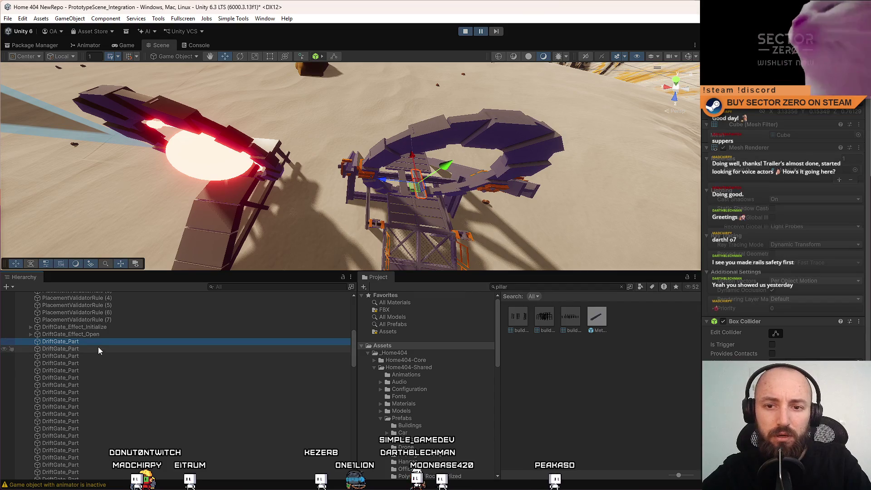
pyautogui.click(97, 357)
pyautogui.click(88, 377)
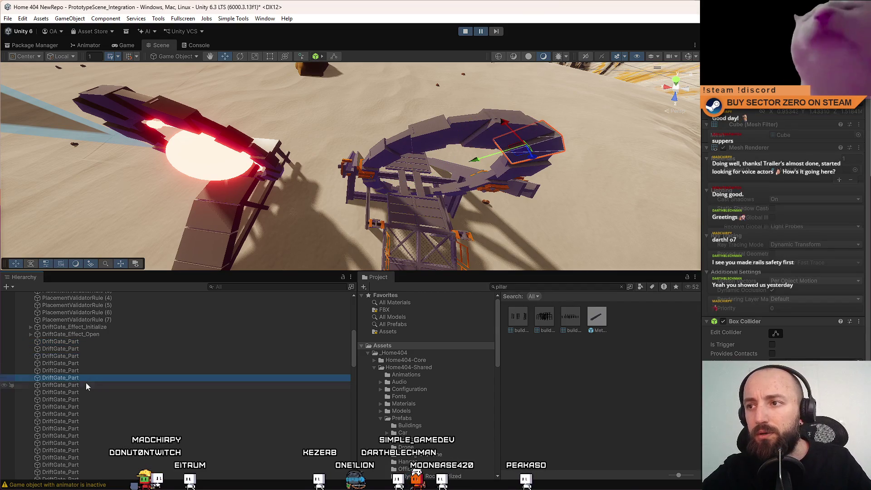
pyautogui.click(90, 343)
pyautogui.scroll(-3, 104, 363)
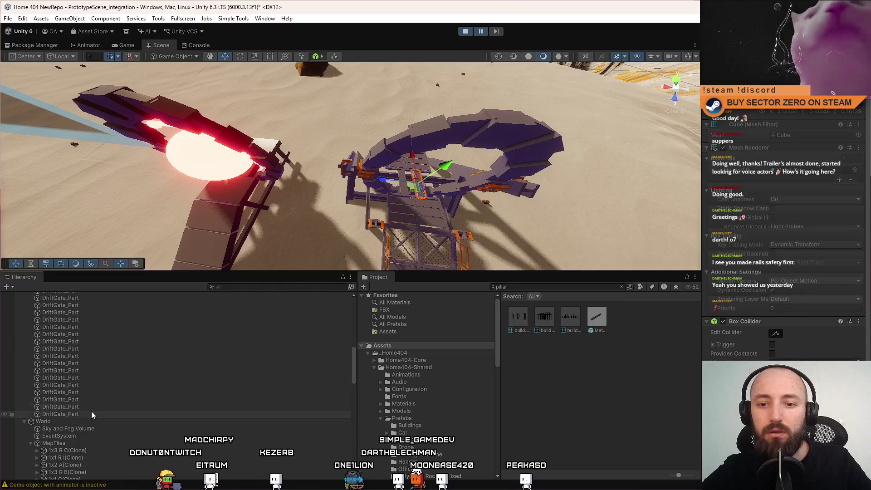
pyautogui.keyDown('shift'); pyautogui.click(91, 413); pyautogui.keyUp('shift')
pyautogui.rightClick(471, 89)
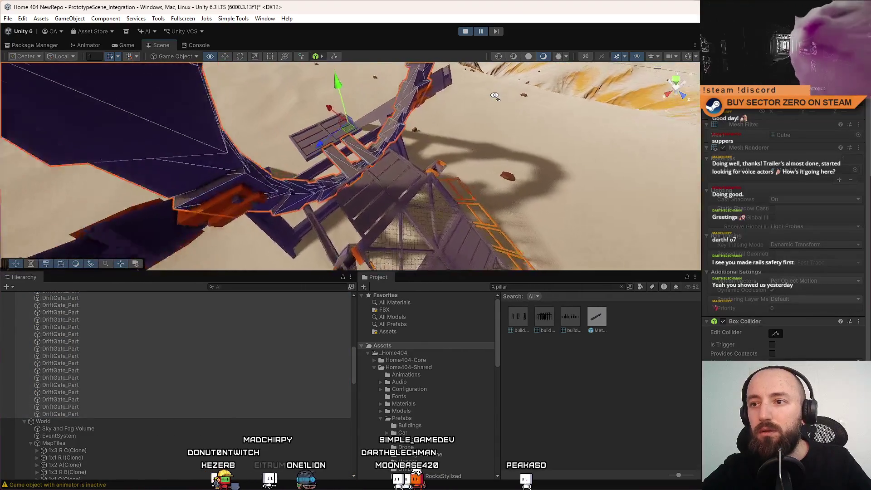
pyautogui.press('s')
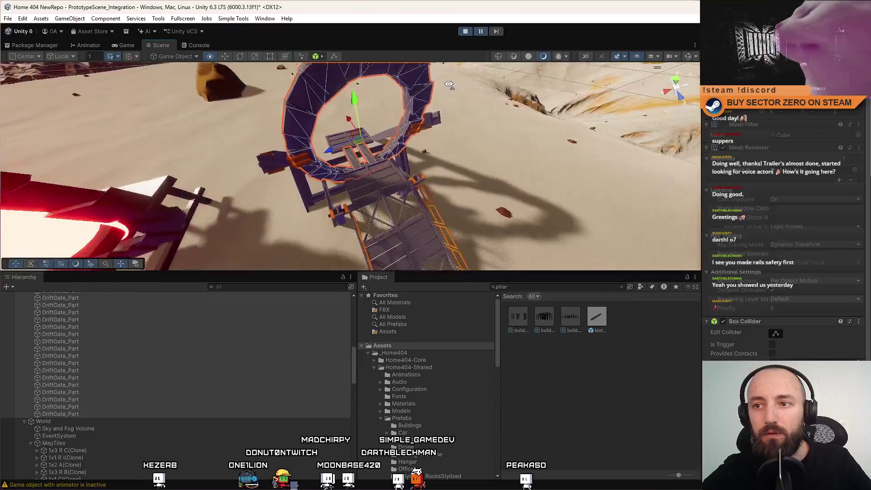
pyautogui.press('w')
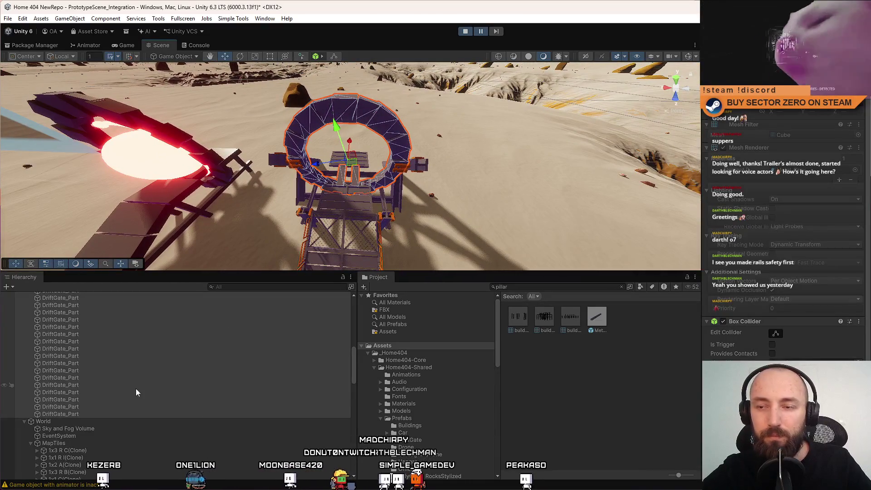
pyautogui.scroll(3, 135, 389)
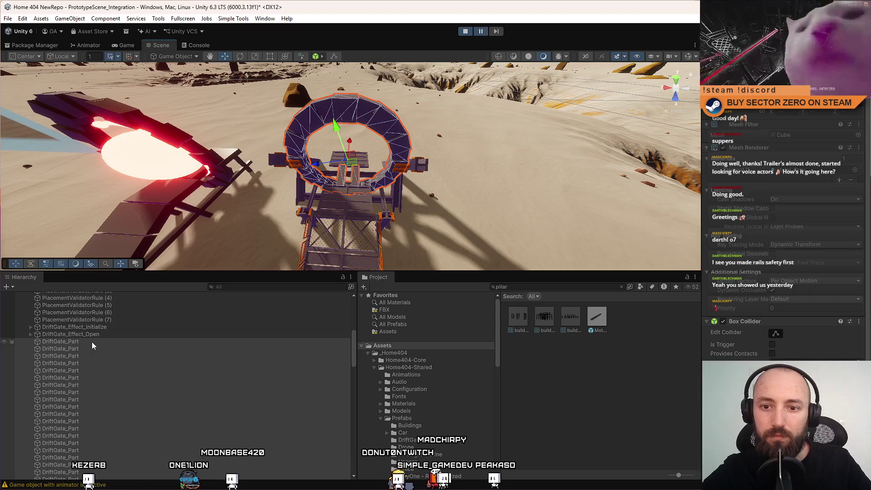
pyautogui.click(92, 342)
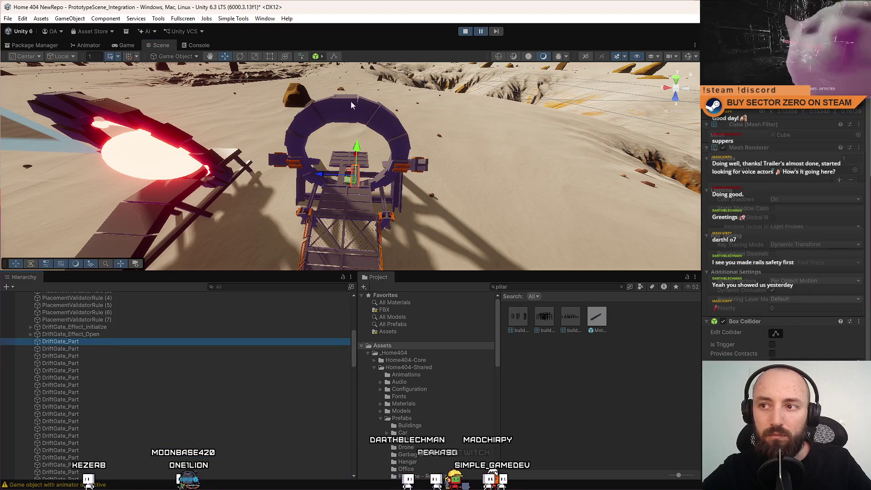
pyautogui.press('Down')
pyautogui.press('Down')
# Create an empty object named DriftGate_Model above the DriftGate parts
pyautogui.rightClick(78, 357)
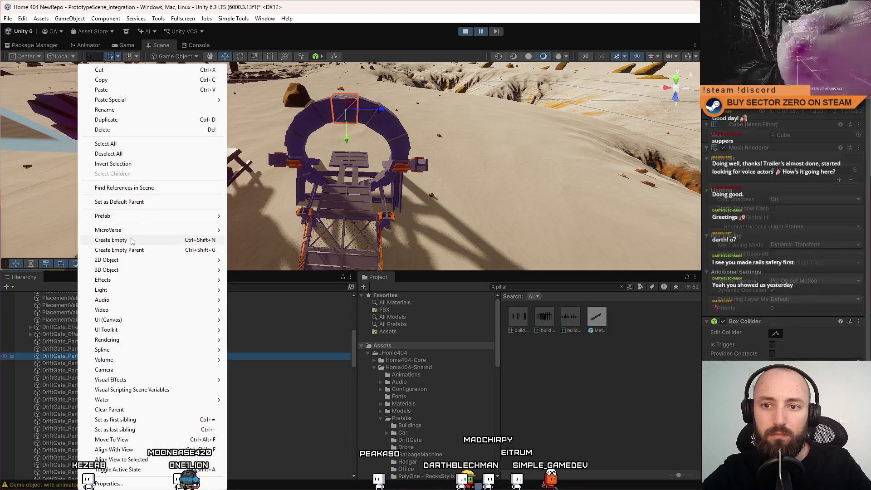
pyautogui.click(112, 239)
pyautogui.moveTo(78, 360); pyautogui.dragTo(100, 342)
pyautogui.press('F2')
pyautogui.write('Drift')
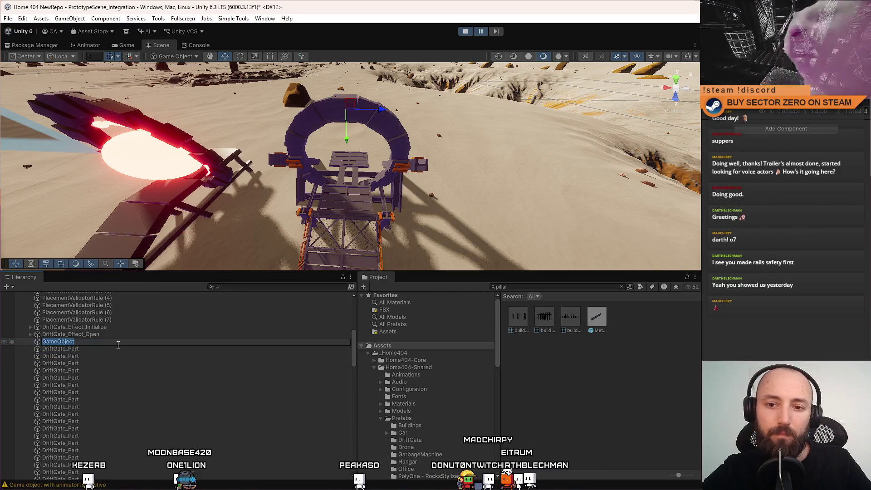
pyautogui.write('Gate_Model')
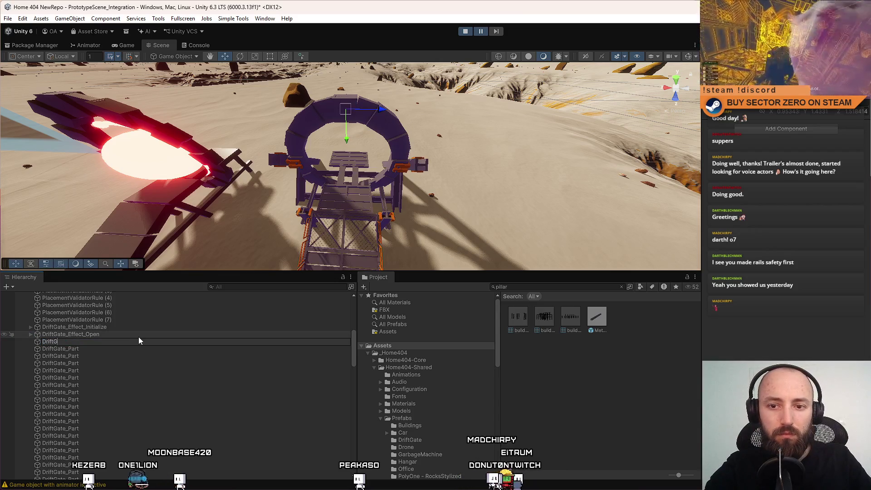
pyautogui.press('Return')
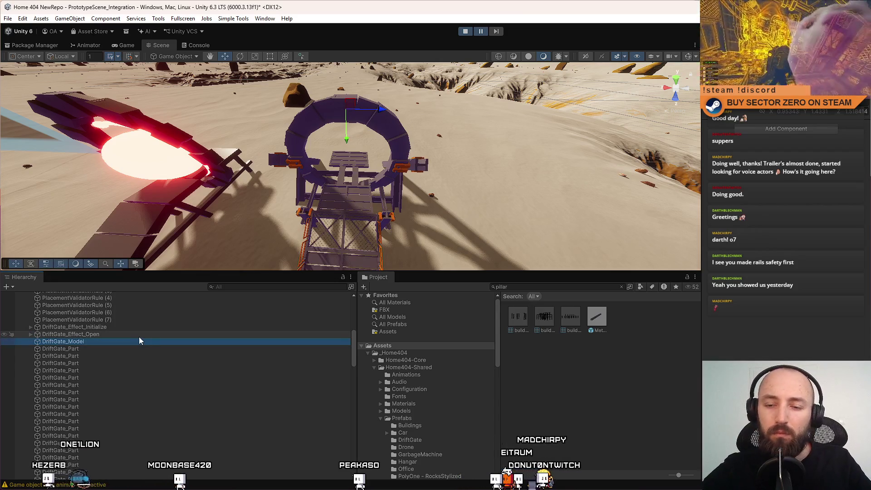
# Parent all DriftGate_Part rows under DriftGate_Model
pyautogui.click(112, 348)
pyautogui.scroll(-5, 102, 369)
pyautogui.keyDown('shift'); pyautogui.click(87, 421); pyautogui.keyUp('shift')
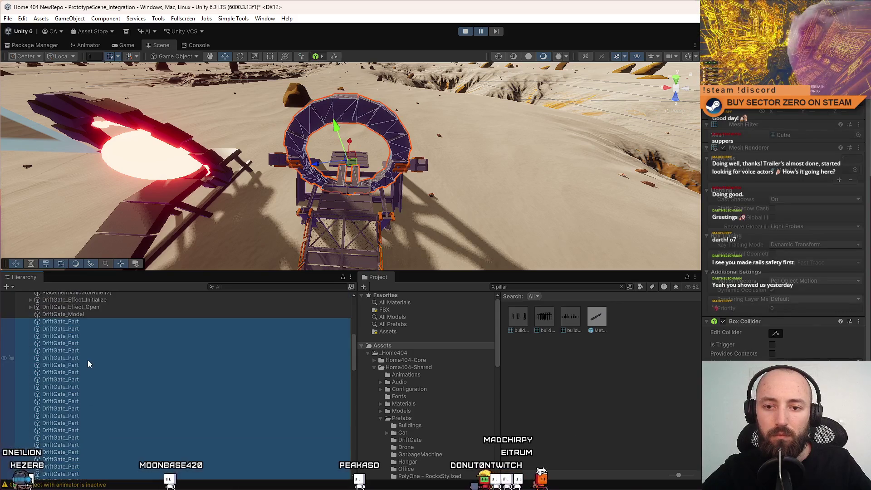
pyautogui.scroll(3, 88, 360)
pyautogui.moveTo(88, 390)
pyautogui.mouseDown()
pyautogui.moveTo(84, 370)
pyautogui.moveTo(91, 372)
pyautogui.mouseUp()
pyautogui.click(32, 369)
# Move the two pillar DriftGate_Part pieces back out of DriftGate_Model
pyautogui.scroll(5, 355, 203)
pyautogui.click(368, 190)
pyautogui.press('f')
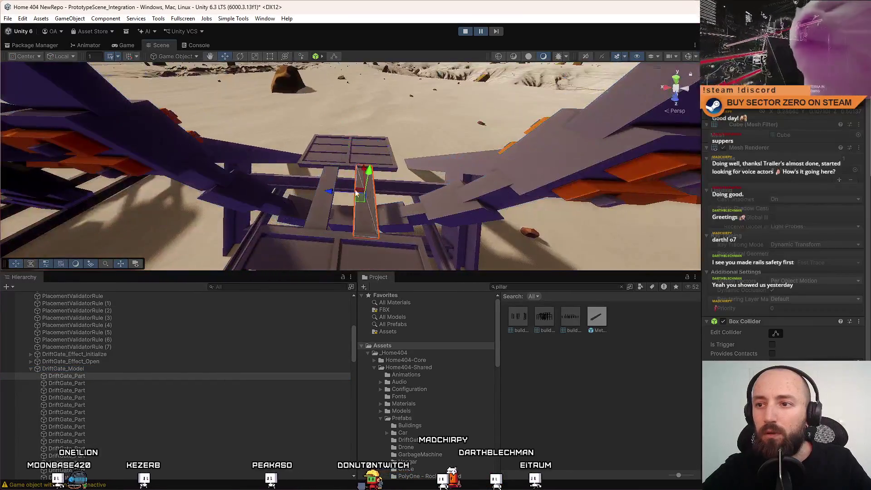
pyautogui.keyDown('shift'); pyautogui.click(325, 222); pyautogui.keyUp('shift')
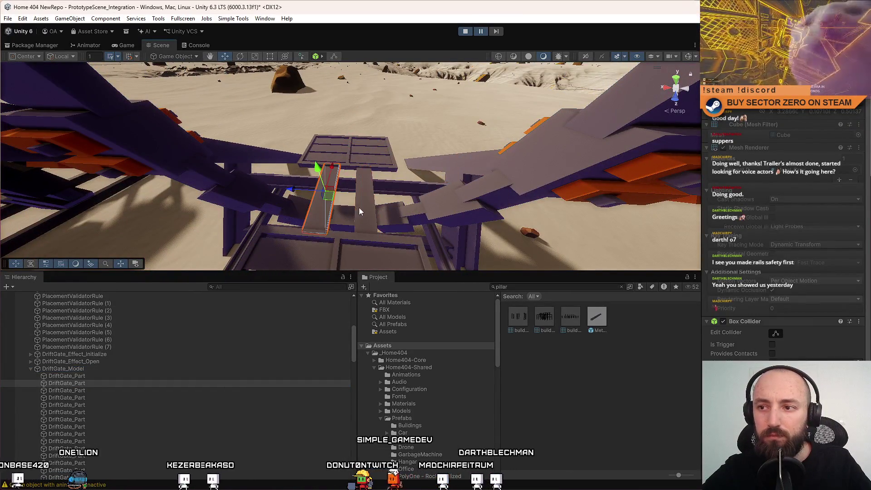
pyautogui.moveTo(88, 376); pyautogui.dragTo(93, 366)
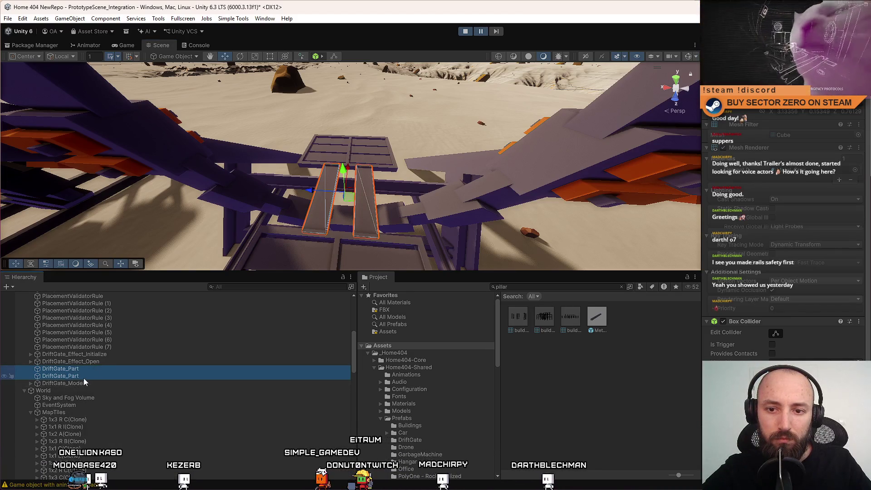
# Review DriftGate_Model alongside DriftGate_Effect_Initialize and DriftGate_Effect_Open
pyautogui.click(83, 383)
pyautogui.click(92, 355)
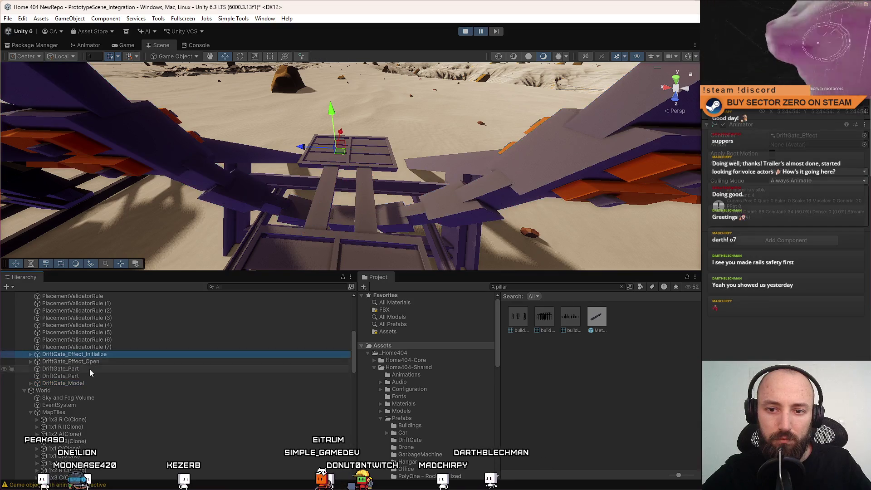
pyautogui.click(102, 362)
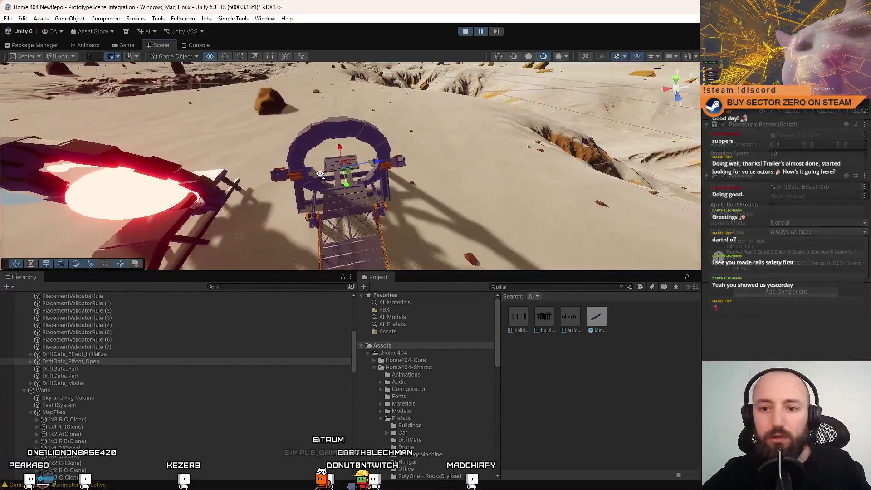
pyautogui.click(99, 383)
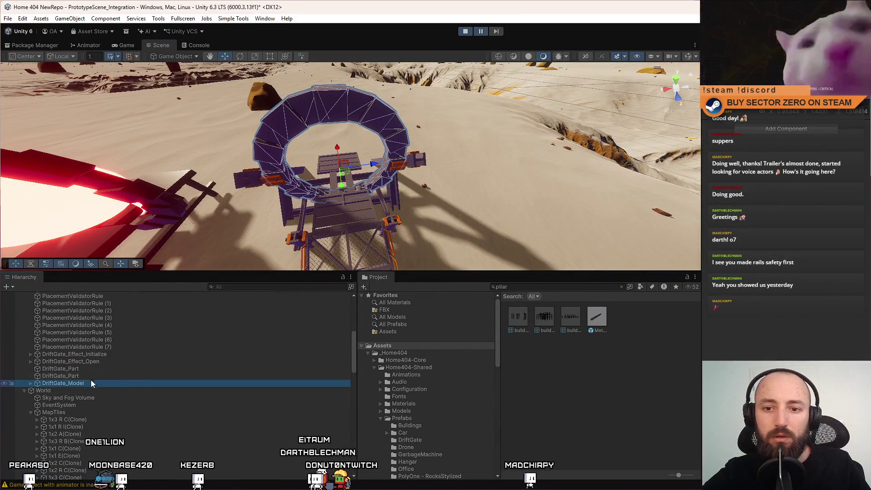
pyautogui.click(91, 368)
# Move the two pillar parts and DriftGate_Model up under BridgePivot
pyautogui.keyDown('shift'); pyautogui.click(87, 383); pyautogui.keyUp('shift')
pyautogui.scroll(3, 98, 399)
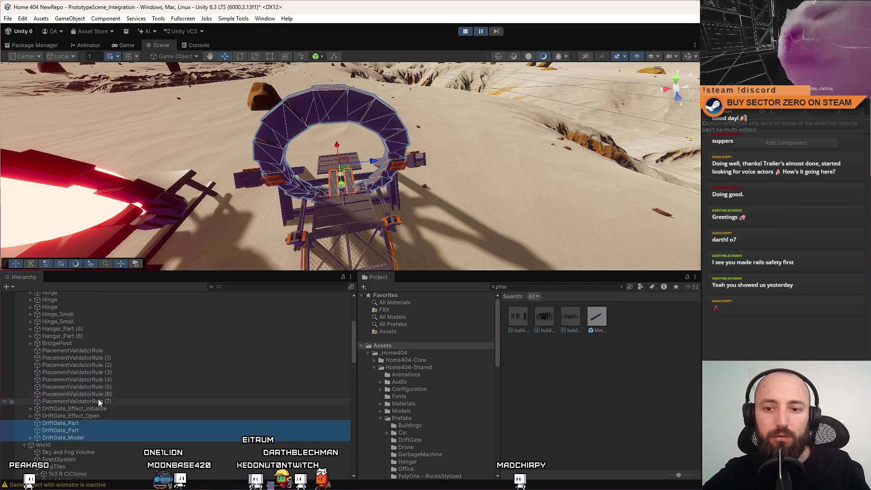
pyautogui.moveTo(75, 432)
pyautogui.mouseDown()
pyautogui.moveTo(82, 346)
pyautogui.moveTo(95, 345)
pyautogui.mouseUp()
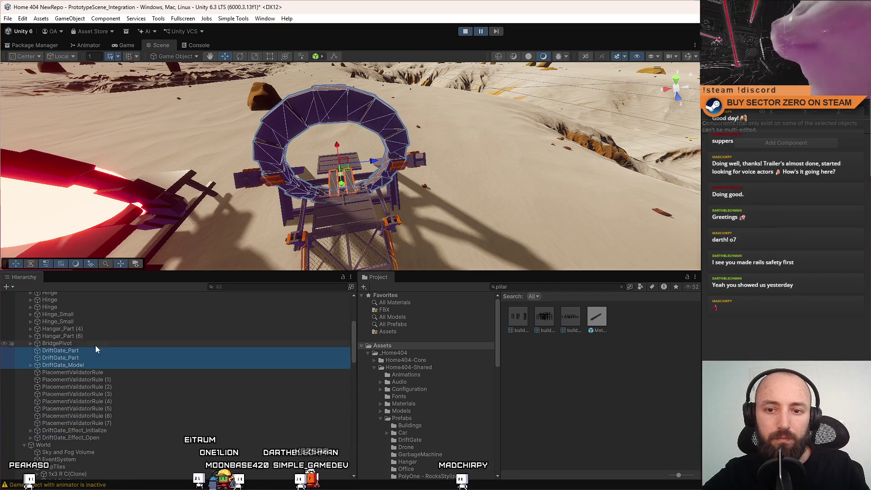
pyautogui.click(84, 336)
pyautogui.click(80, 365)
pyautogui.scroll(5, 91, 345)
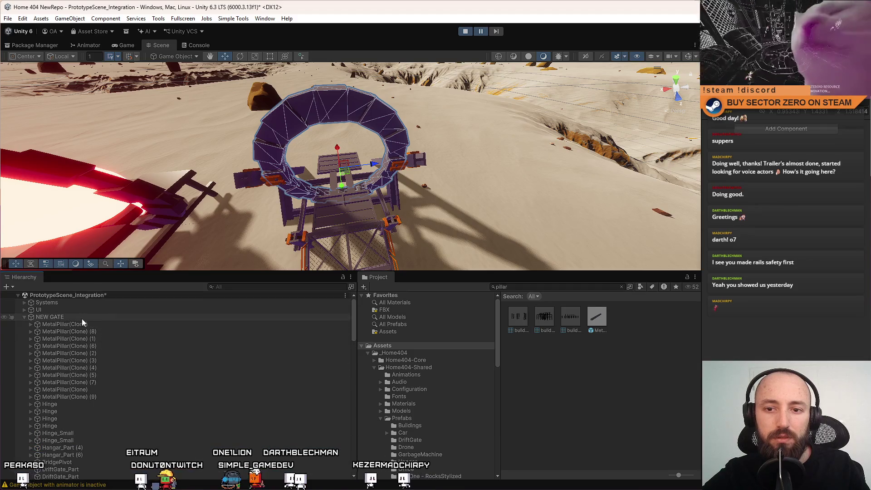
# Select all eleven MetalPillar objects, then the Hinge and the whole NEW GATE
pyautogui.click(104, 325)
pyautogui.click(96, 396)
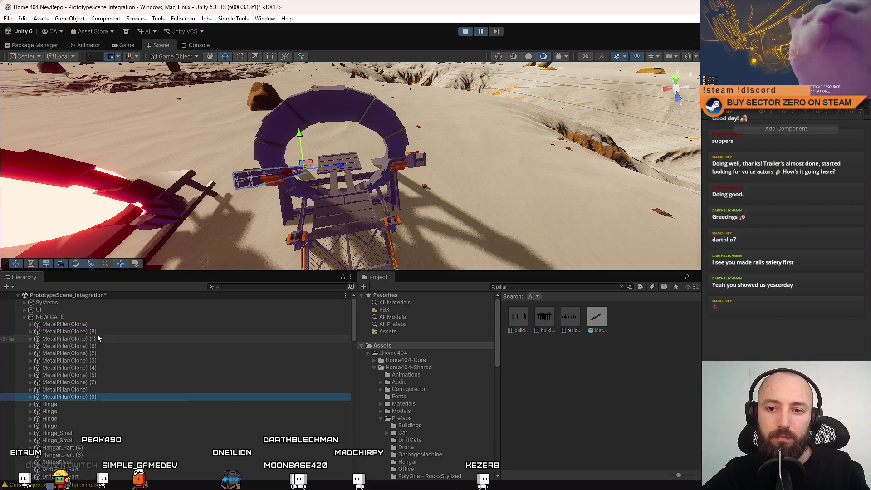
pyautogui.keyDown('shift'); pyautogui.click(97, 325); pyautogui.keyUp('shift')
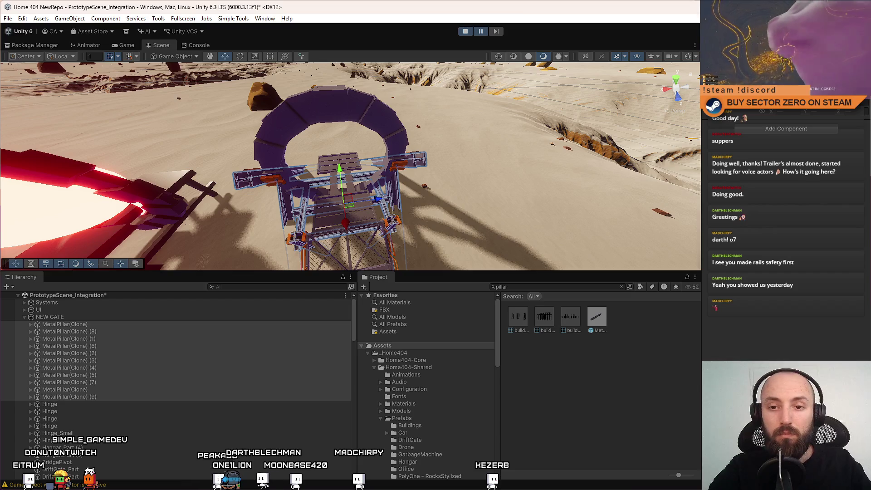
pyautogui.click(191, 411)
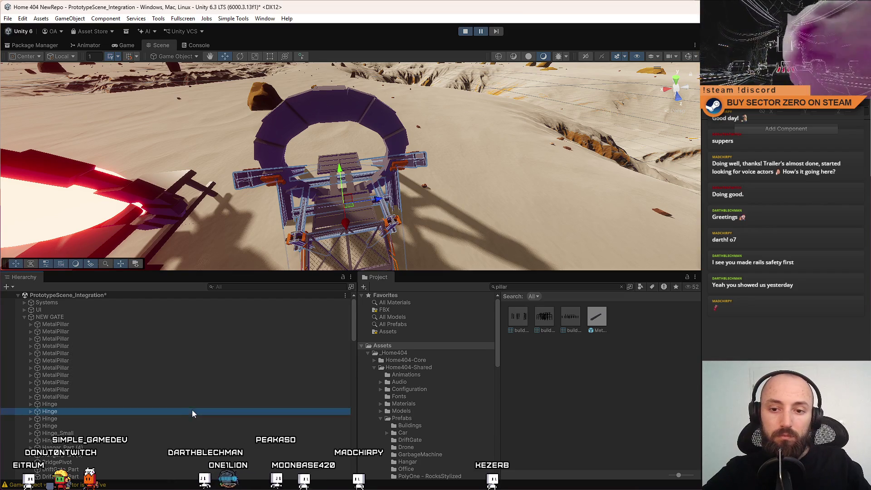
pyautogui.moveTo(236, 186)
pyautogui.mouseDown()
pyautogui.moveTo(245, 184)
pyautogui.moveTo(182, 184)
pyautogui.mouseUp()
pyautogui.click(78, 317)
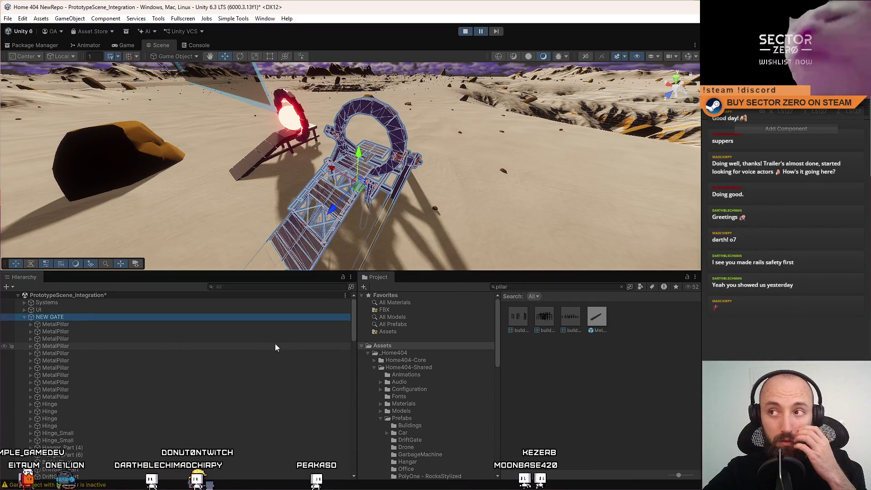
# Collapse and re-expand NEW GATE, select a MetalPillar and attempt a save
pyautogui.click(25, 317)
pyautogui.click(51, 323)
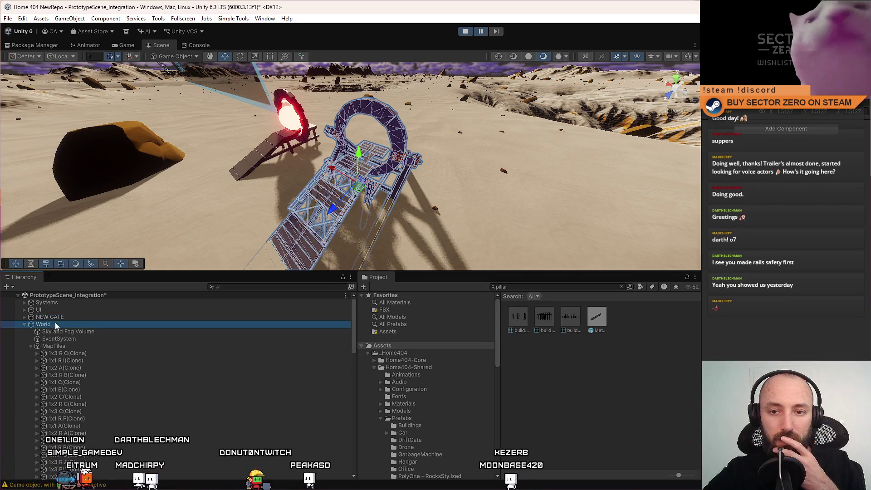
pyautogui.click(66, 317)
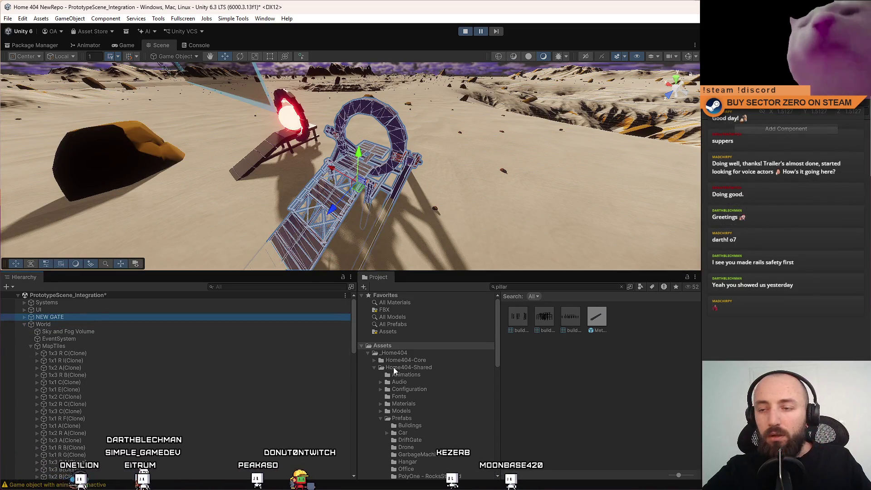
pyautogui.click(66, 360)
pyautogui.click(65, 318)
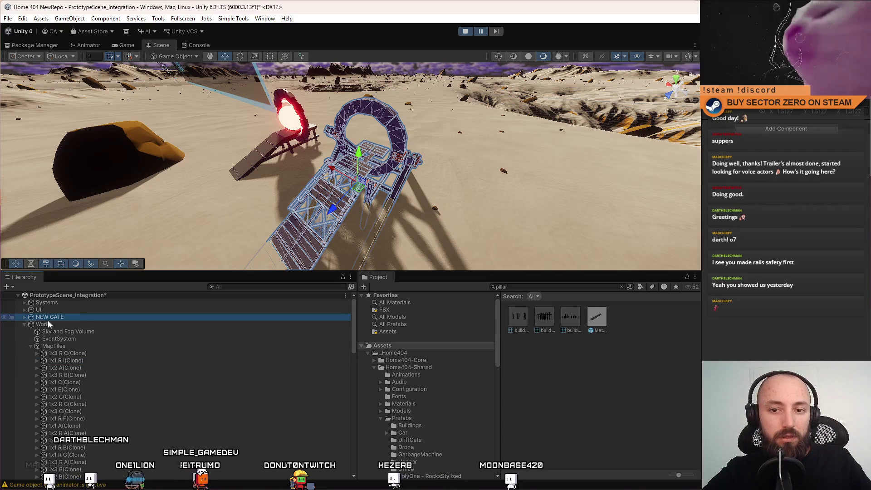
pyautogui.click(24, 317)
pyautogui.click(116, 363)
pyautogui.click(96, 316)
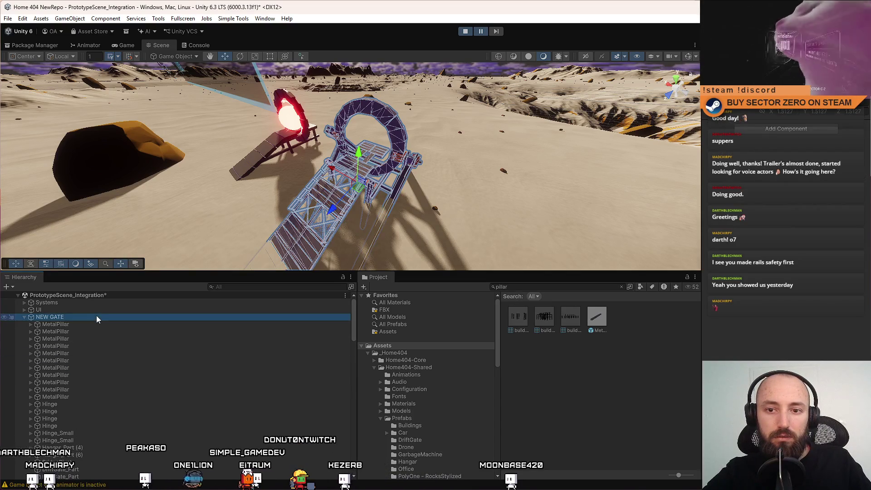
pyautogui.hotkey('ctrl', 's')
pyautogui.press('Down')
pyautogui.press('Down')
# Stop the play test, save PrototypeScene_Integration, and switch to the Wordle browser
pyautogui.click(96, 316)
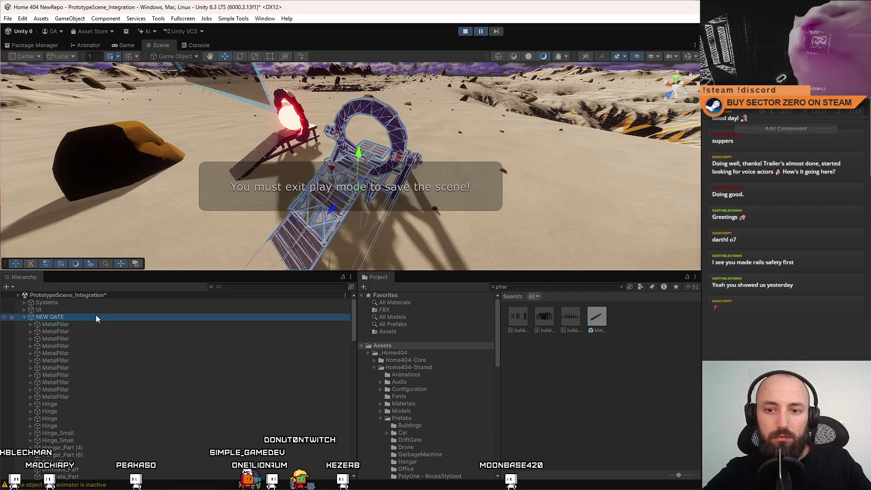
pyautogui.click(466, 31)
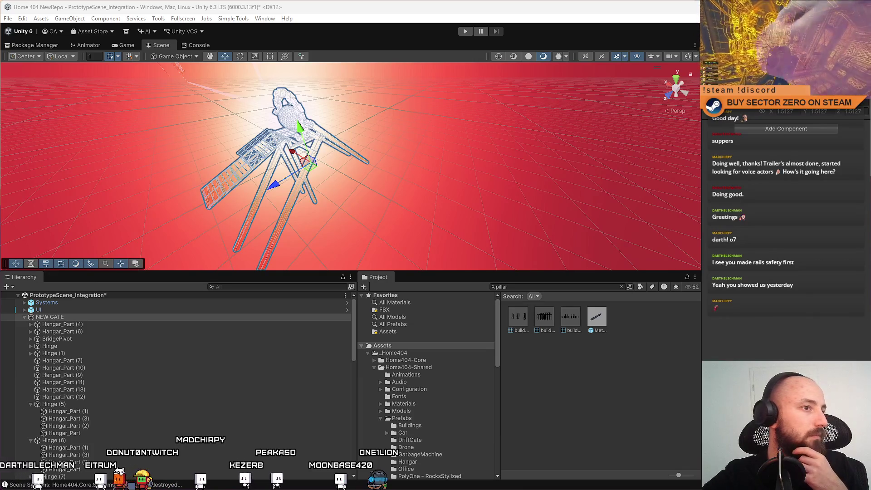
pyautogui.click(173, 347)
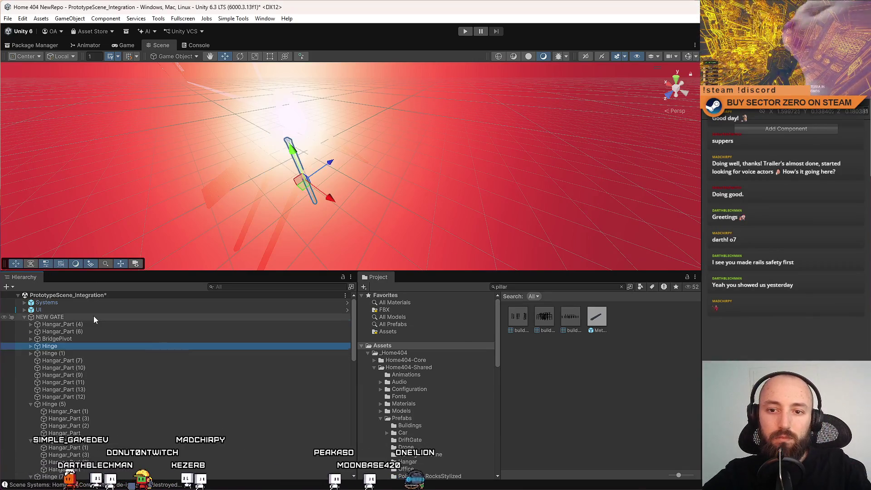
pyautogui.click(94, 317)
pyautogui.moveTo(368, 173)
pyautogui.mouseDown()
pyautogui.moveTo(336, 164)
pyautogui.moveTo(399, 182)
pyautogui.moveTo(343, 189)
pyautogui.mouseUp()
pyautogui.click(578, 378)
pyautogui.hotkey('ctrl', 's')
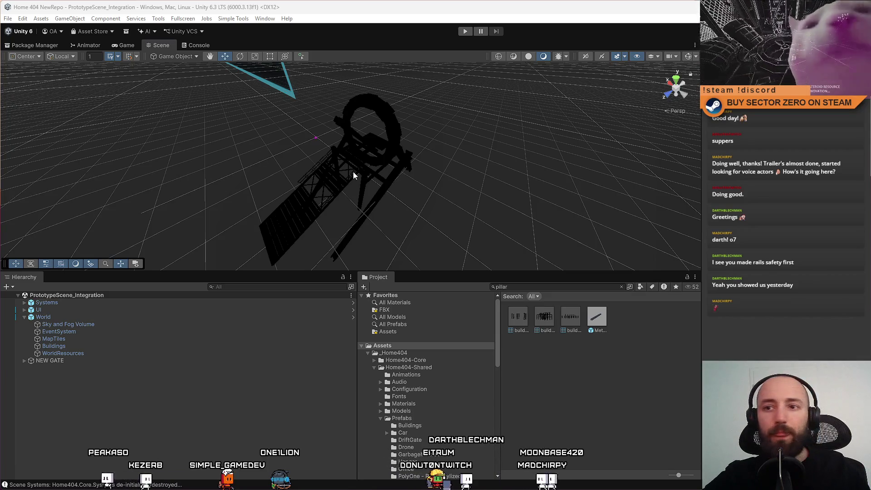
pyautogui.hotkey('alt', 'Tab')
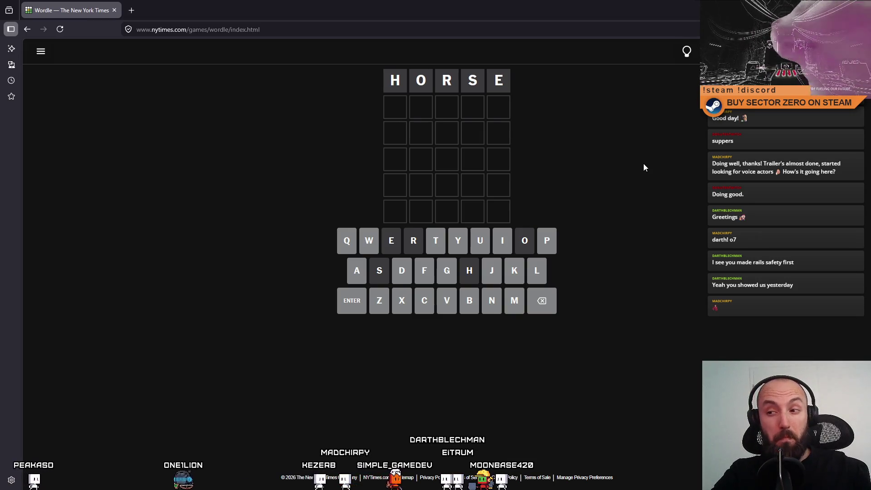
# Type PLANT as the second guess, correcting the mistyped M, then start the next row
pyautogui.write('plam')
pyautogui.press('BackSpace')
pyautogui.write('n')
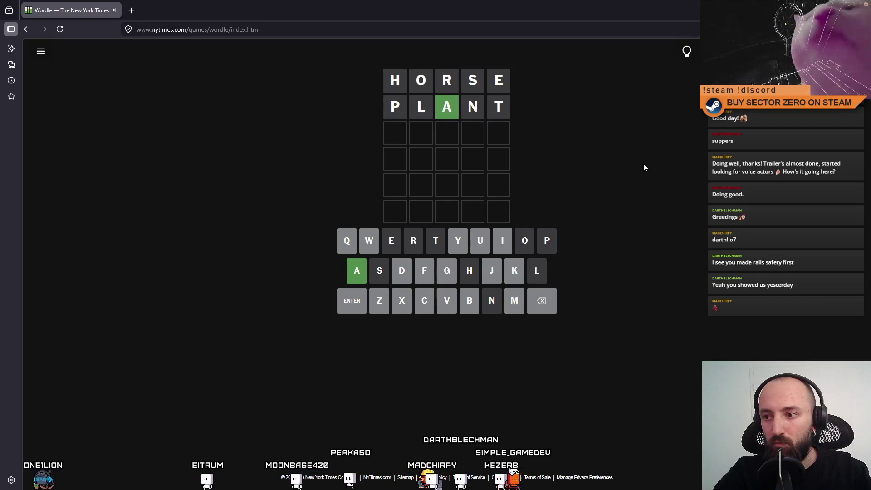
pyautogui.write('bu')
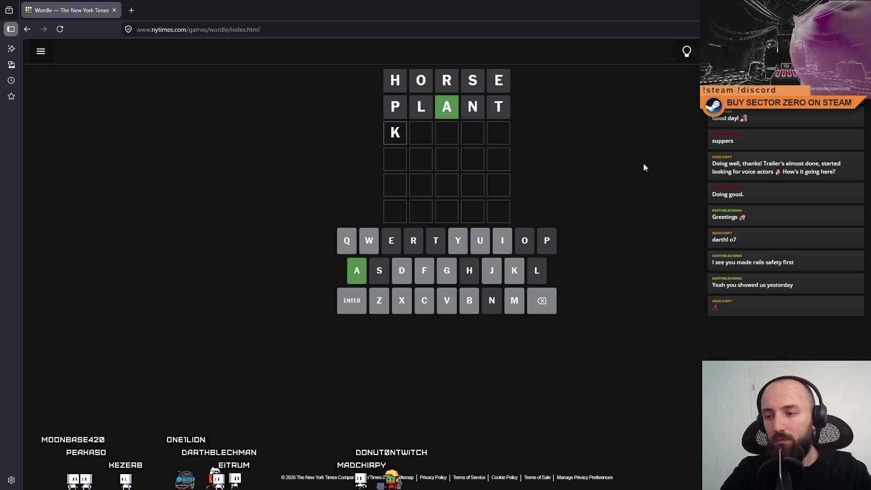
# Clear the partial row and enter FLICK, then QUACK, to solve the Wordle and review the statistics
pyautogui.write('c')
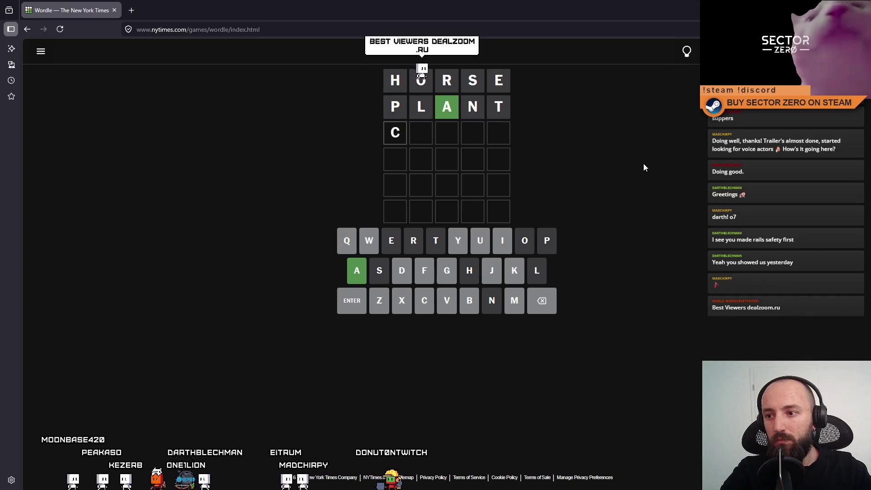
pyautogui.write('i')
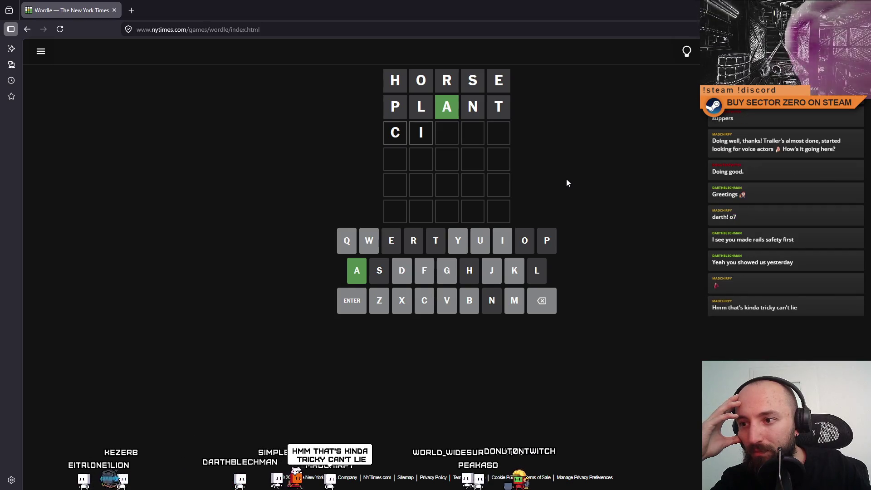
pyautogui.press('BackSpace')
pyautogui.press('BackSpace')
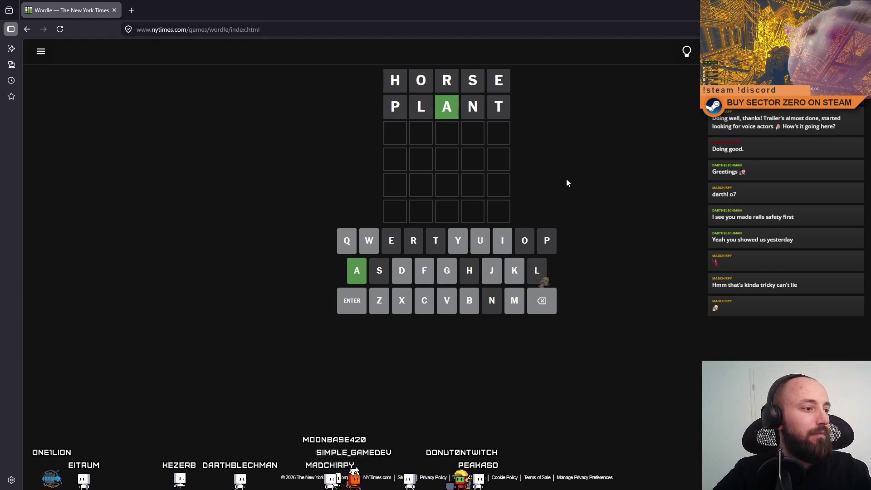
pyautogui.write('flick')
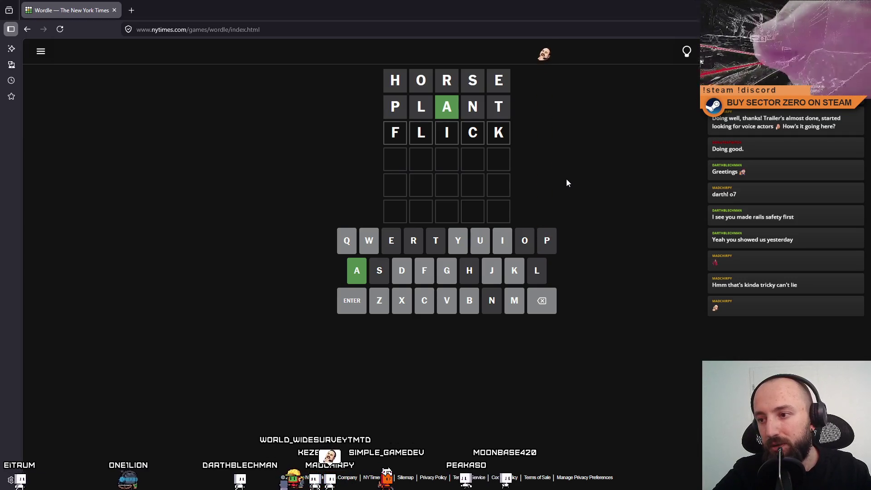
pyautogui.press('Return')
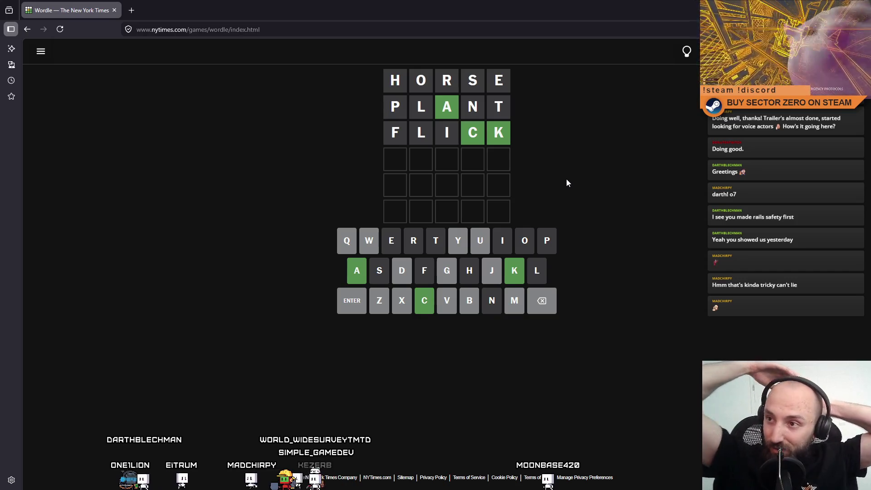
pyautogui.write('xxack')
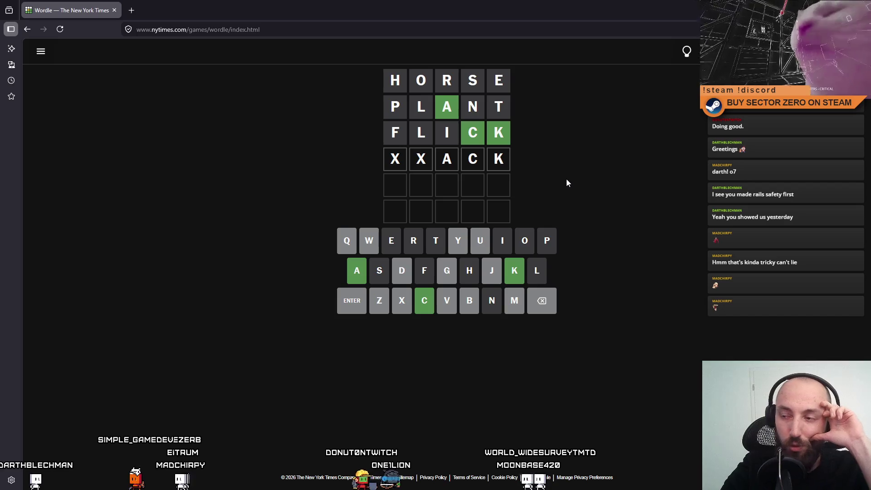
pyautogui.press('BackSpace')
pyautogui.press('BackSpace')
pyautogui.press('BackSpace')
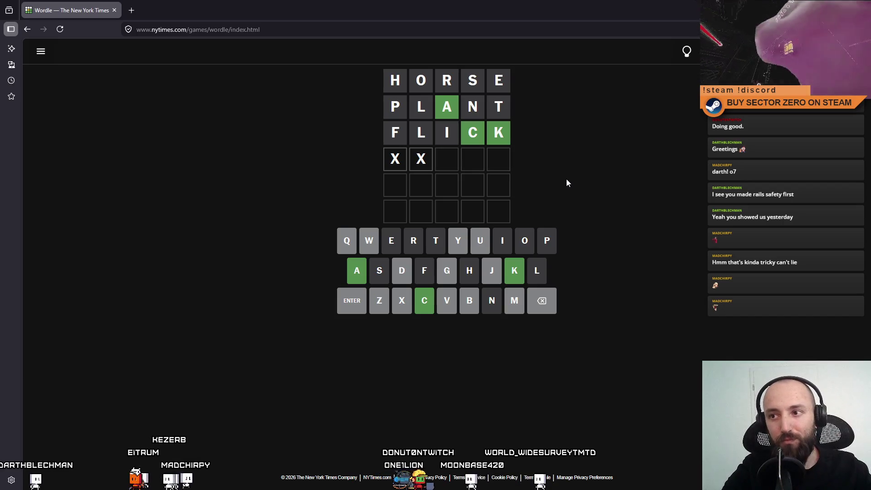
pyautogui.write('quack')
pyautogui.press('Return')
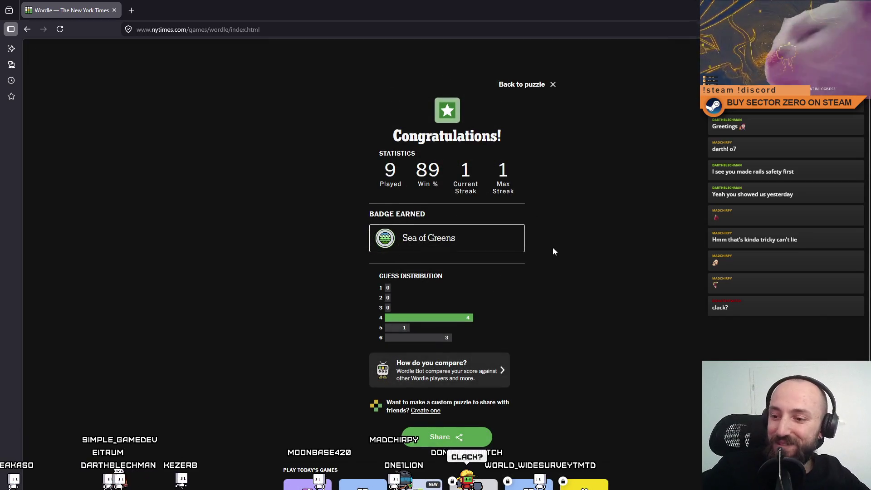
pyautogui.scroll(-2, 552, 247)
pyautogui.scroll(2, 537, 243)
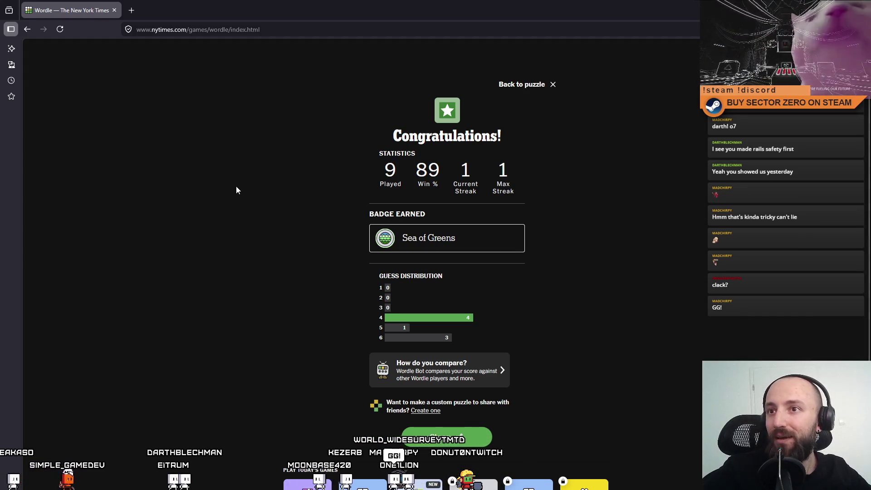
# Search Google for 'quack meaning' from the address bar
pyautogui.click(287, 29)
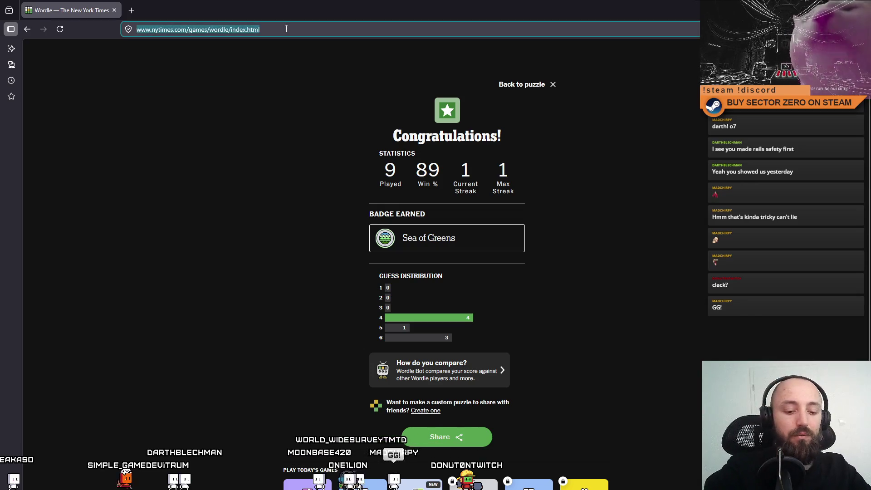
pyautogui.write('quack meaning')
pyautogui.press('Return')
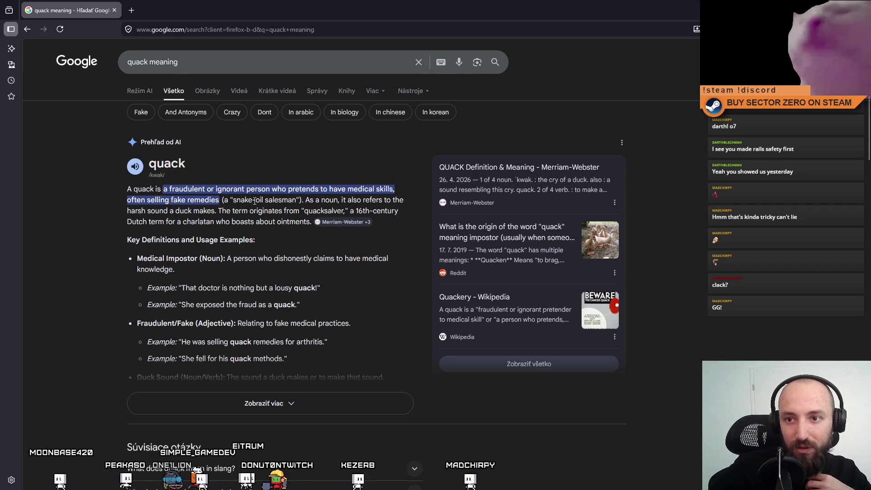
# Read the quack definition in the results, then restore and close the browser window
pyautogui.moveTo(256, 200)
pyautogui.mouseDown()
pyautogui.moveTo(412, 204)
pyautogui.moveTo(199, 211)
pyautogui.moveTo(276, 209)
pyautogui.mouseUp()
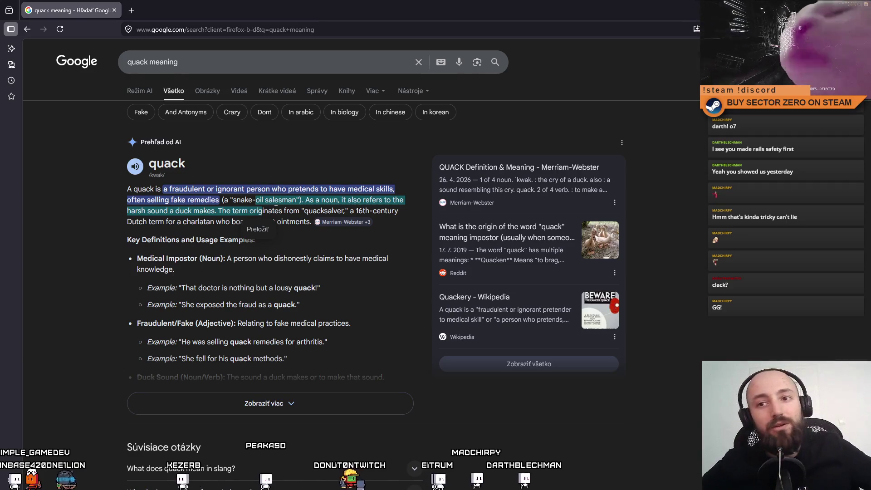
pyautogui.click(262, 192)
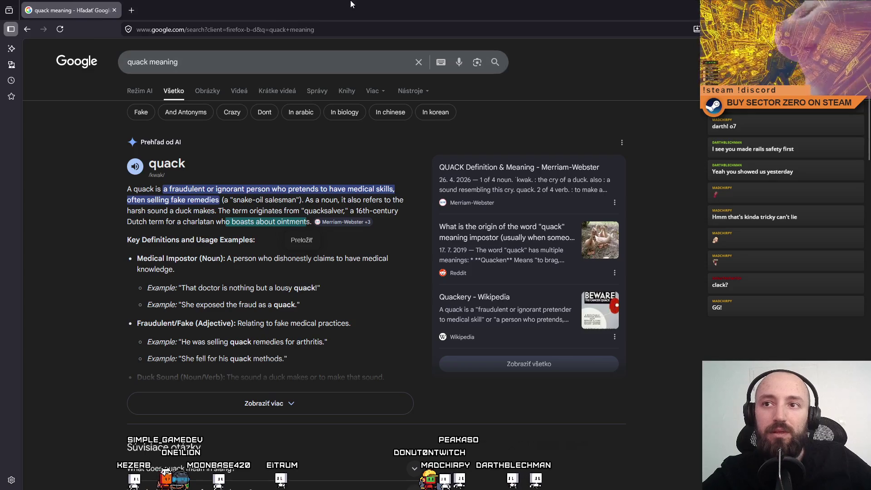
pyautogui.moveTo(391, 10); pyautogui.dragTo(391, 105)
pyautogui.click(490, 109)
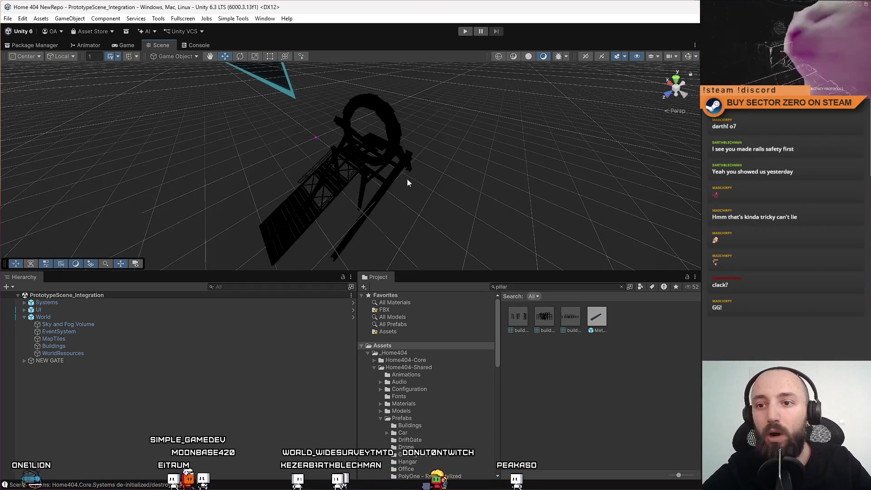
# Select NEW GATE in the scene and frame the whole gate in the Scene view
pyautogui.scroll(5, 407, 179)
pyautogui.click(345, 184)
pyautogui.click(23, 361)
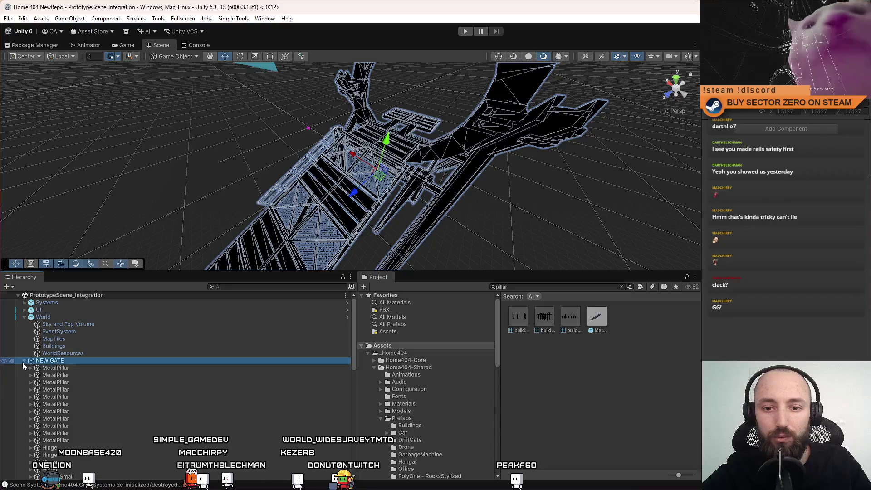
pyautogui.click(23, 361)
pyautogui.press('f')
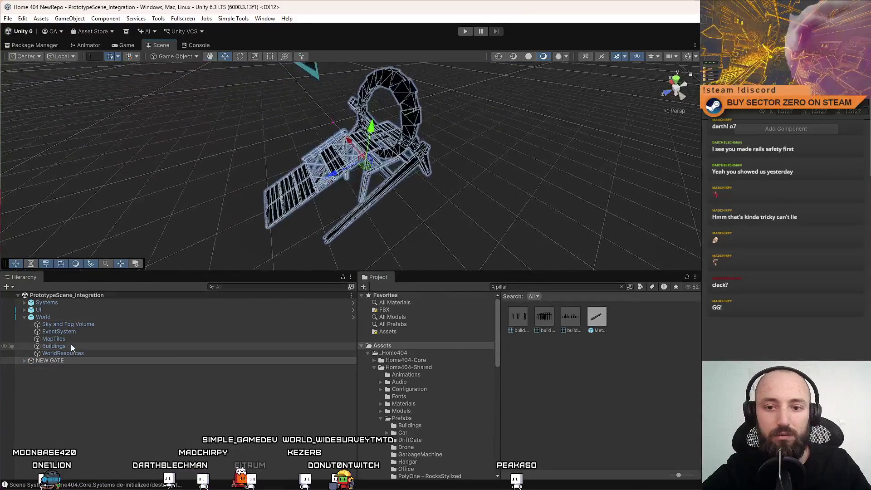
pyautogui.click(55, 360)
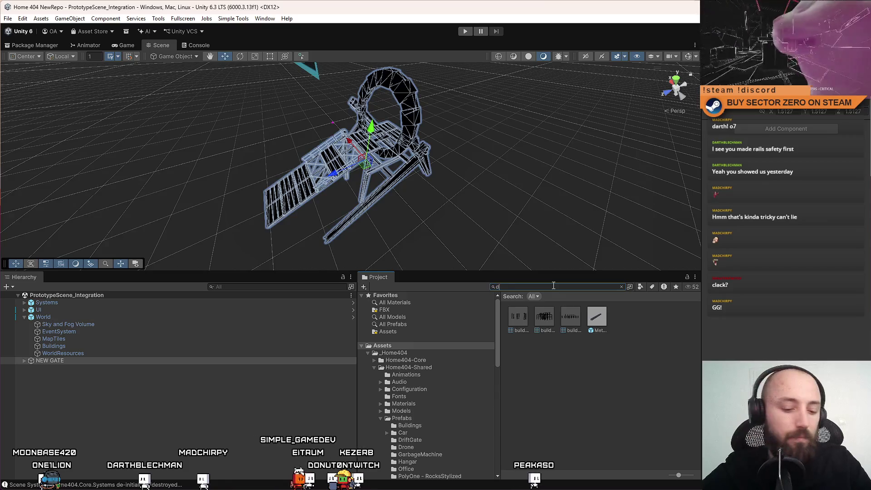
# Find the DriftGate_World prefab in the Project window and open it in Prefab Mode
pyautogui.write('rift gate wo')
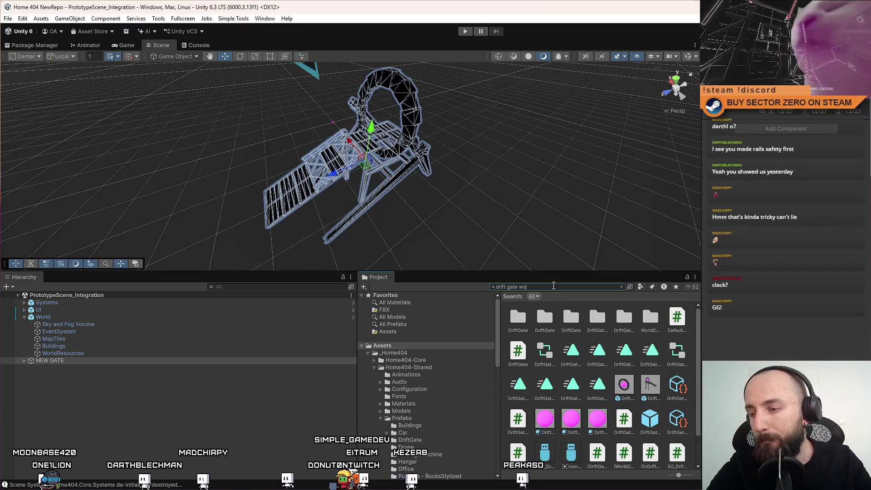
pyautogui.write('r')
pyautogui.click(641, 416)
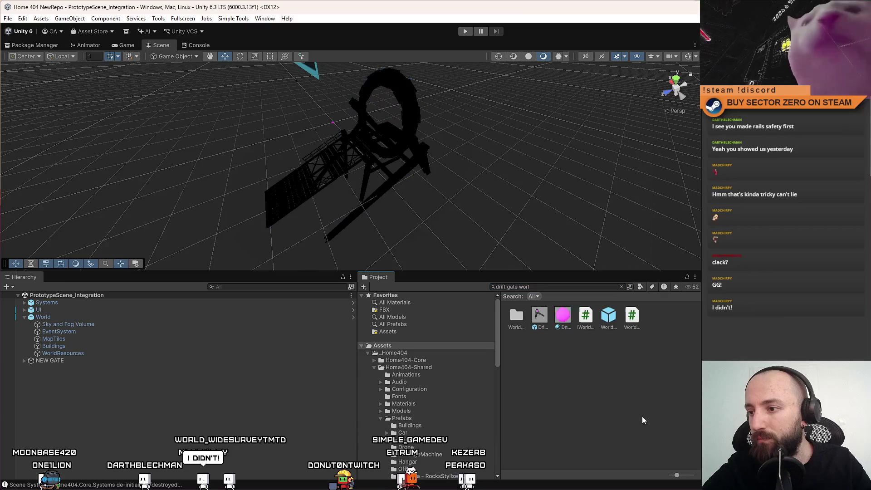
pyautogui.scroll(-2, 641, 415)
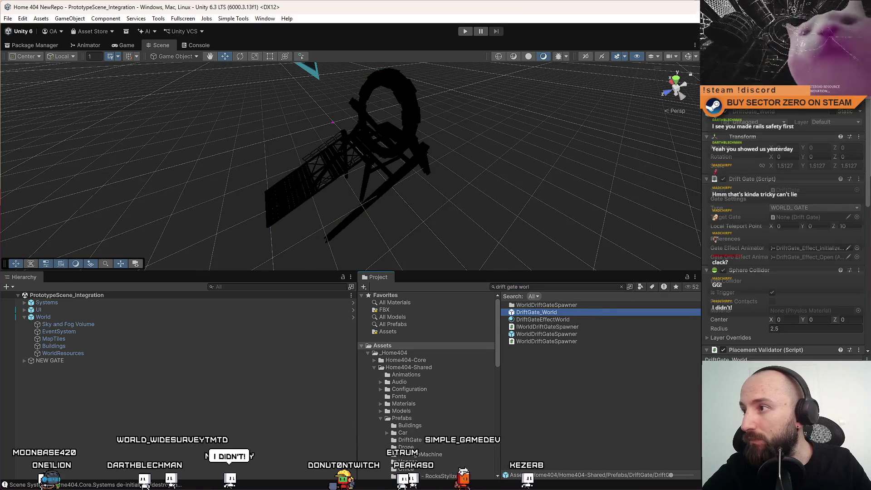
pyautogui.doubleClick(536, 312)
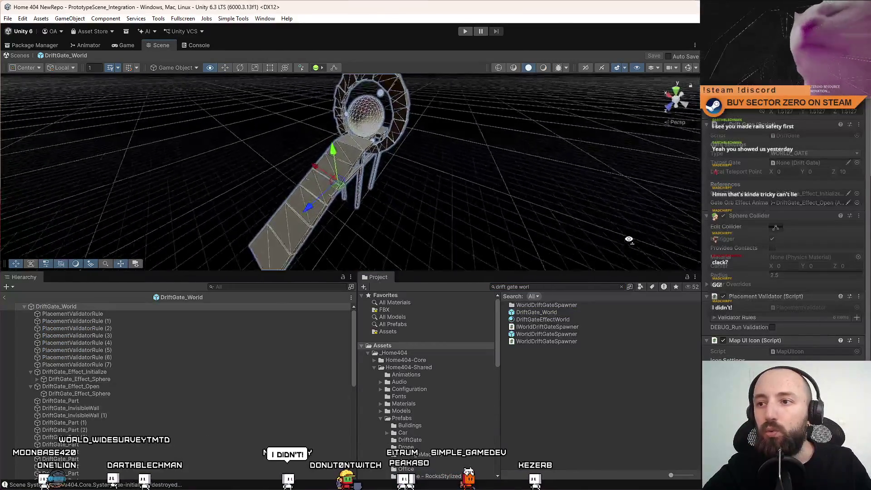
# Rename the NEW GATE child of DriftGate_World to DriftGate_World_Structure
pyautogui.click(55, 307)
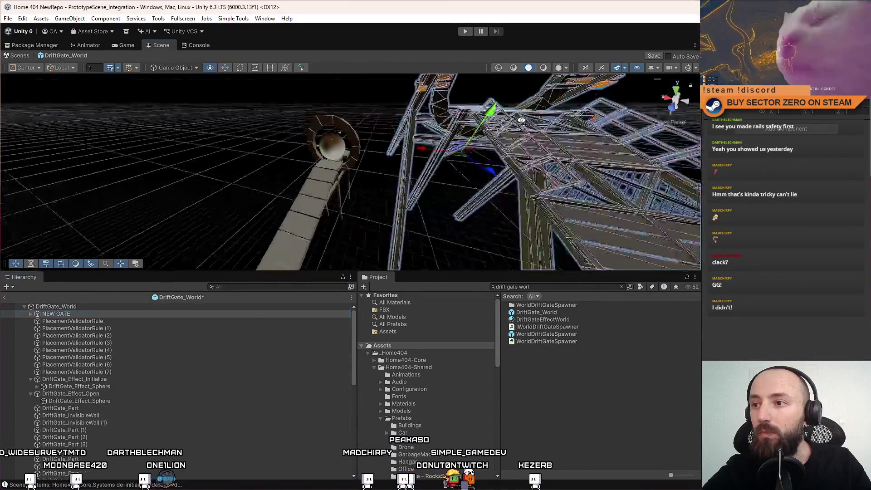
pyautogui.moveTo(280, 162); pyautogui.dragTo(298, 159)
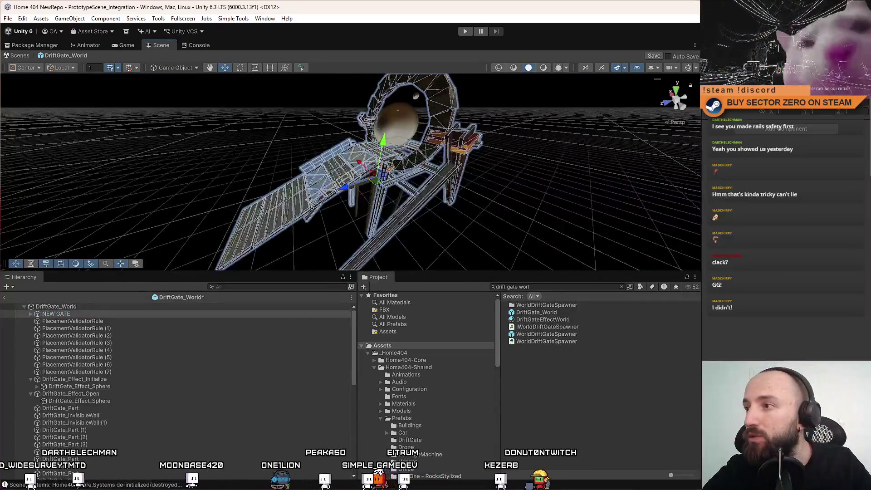
pyautogui.click(72, 314)
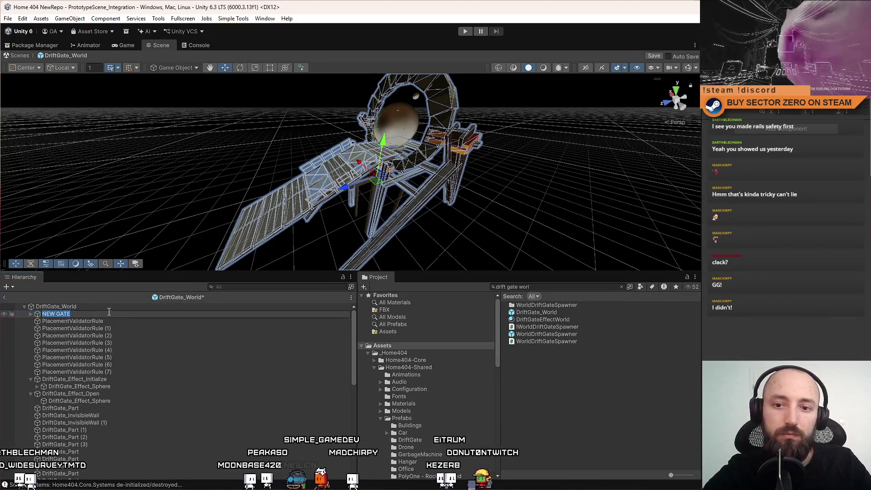
pyautogui.press('F2')
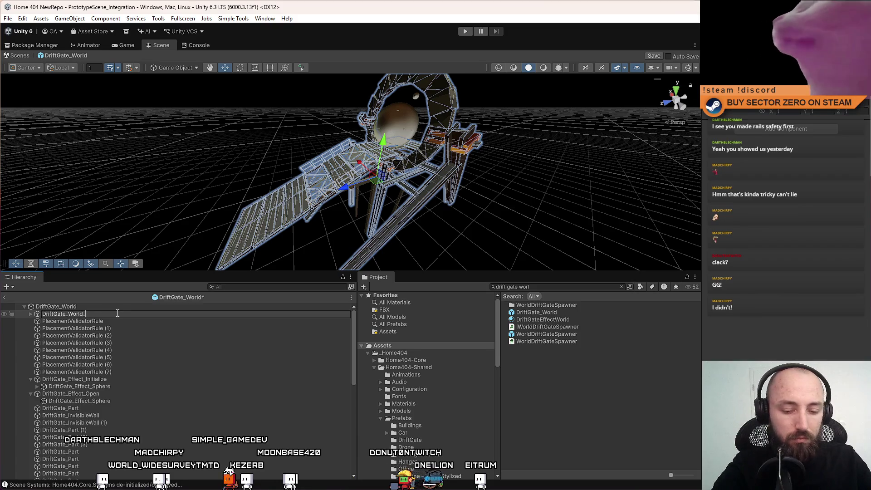
pyautogui.write('DriftGate_World_Structure')
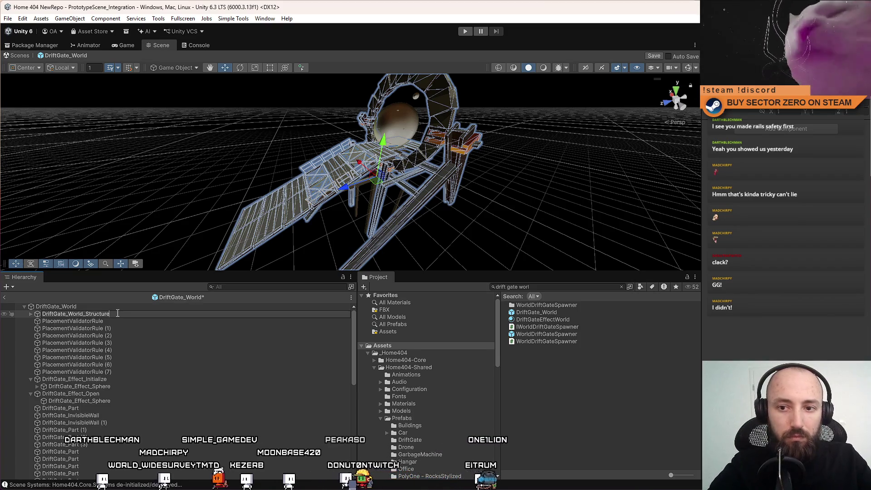
pyautogui.press('Return')
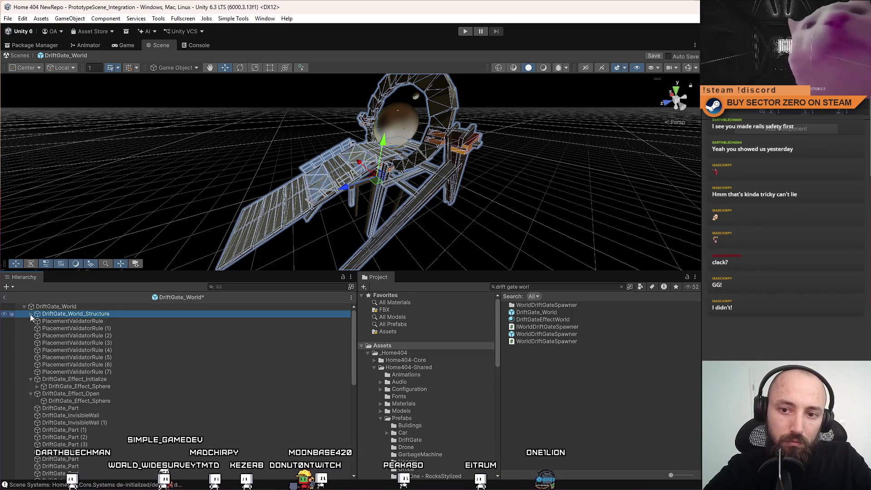
# Toggle DriftGate_World_Structure's active state to compare, leaving it hidden to reveal the old parts
pyautogui.click(30, 314)
pyautogui.click(29, 314)
pyautogui.click(29, 314)
pyautogui.click(29, 314)
pyautogui.hotkey('alt', 'shift', 'a')
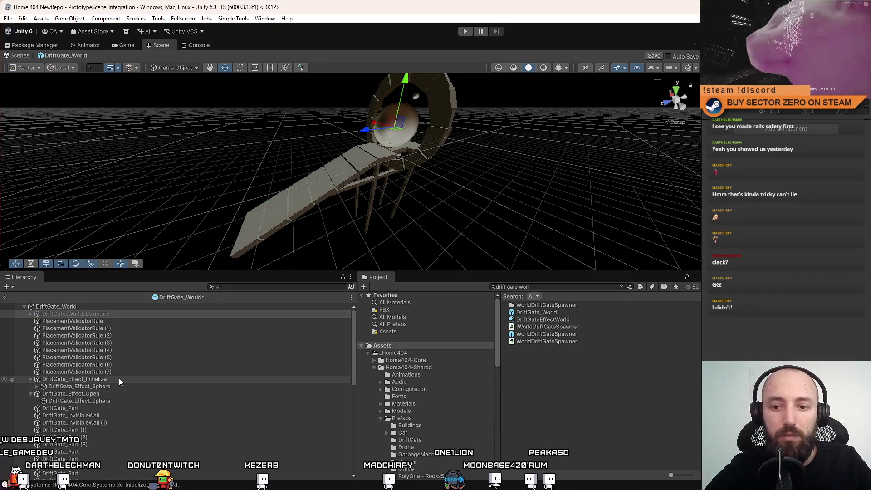
pyautogui.hotkey('alt', 'shift', 'a')
pyautogui.hotkey('alt', 'shift', 'a')
pyautogui.hotkey('alt', 'shift', 'a')
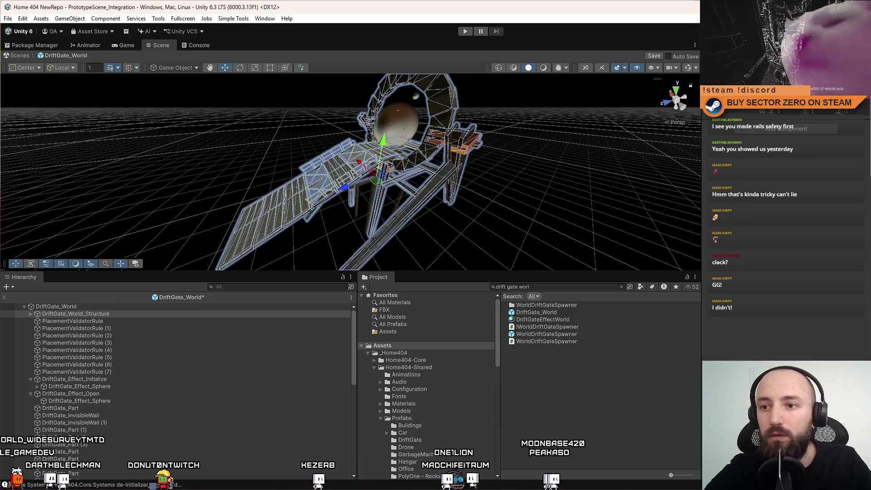
pyautogui.hotkey('alt', 'shift', 'a')
pyautogui.hotkey('alt', 'shift', 'a')
pyautogui.hotkey('alt', 'shift', 'a')
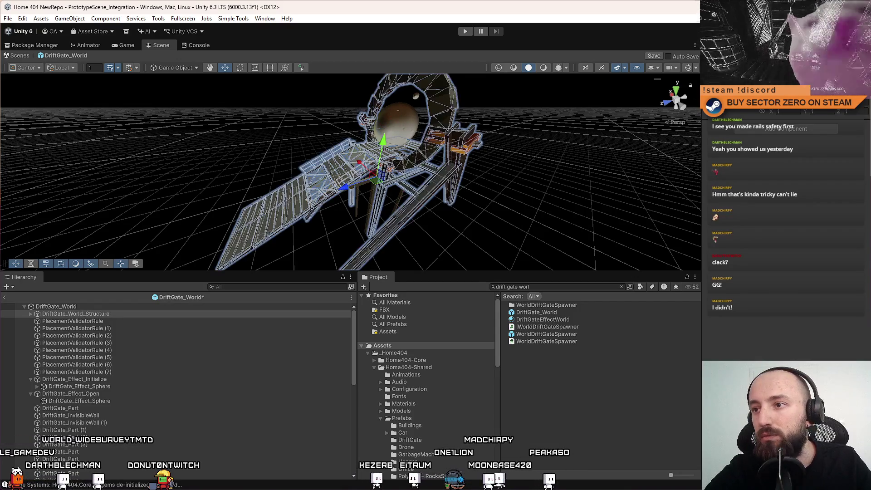
pyautogui.hotkey('alt', 'shift', 'a')
pyautogui.hotkey('alt', 'shift', 'a')
pyautogui.hotkey('alt', 'shift', 'a')
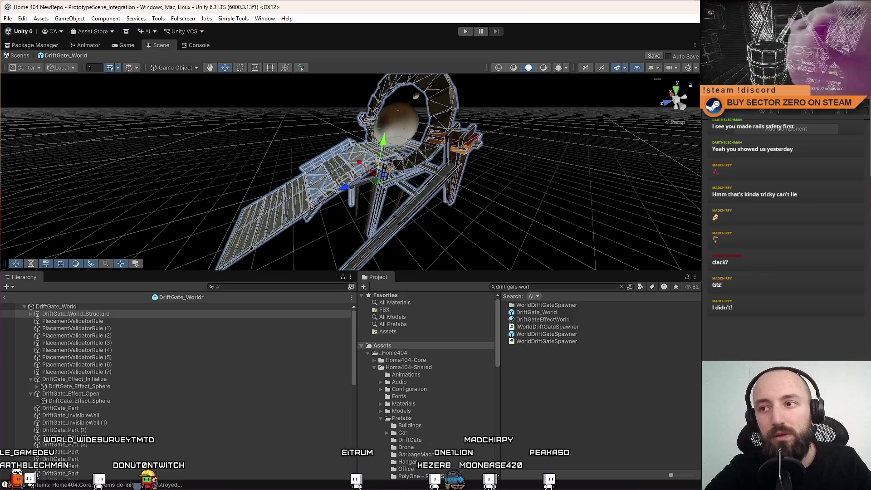
# Collapse the DriftGate_Effect_Initialize and Effect_Open groups and inspect the old DriftGate_Part and InvisibleWall objects
pyautogui.click(113, 379)
pyautogui.click(30, 379)
pyautogui.click(39, 388)
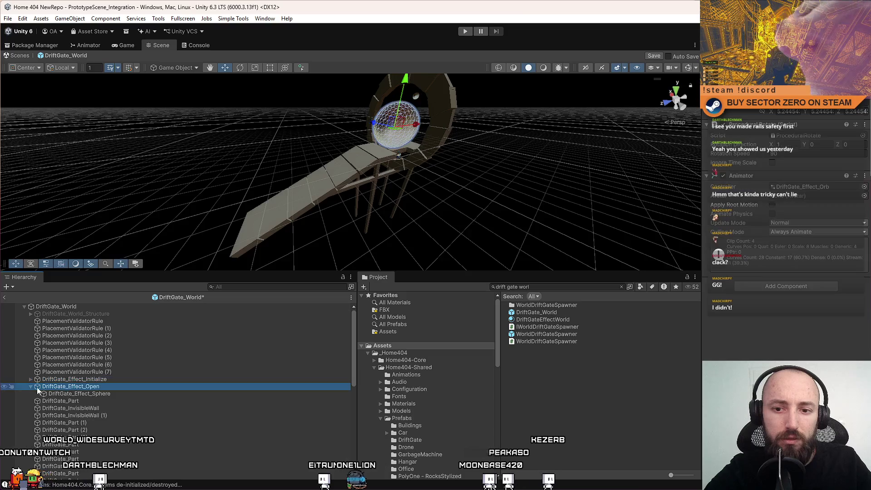
pyautogui.click(30, 386)
pyautogui.click(97, 394)
pyautogui.scroll(-1, 121, 402)
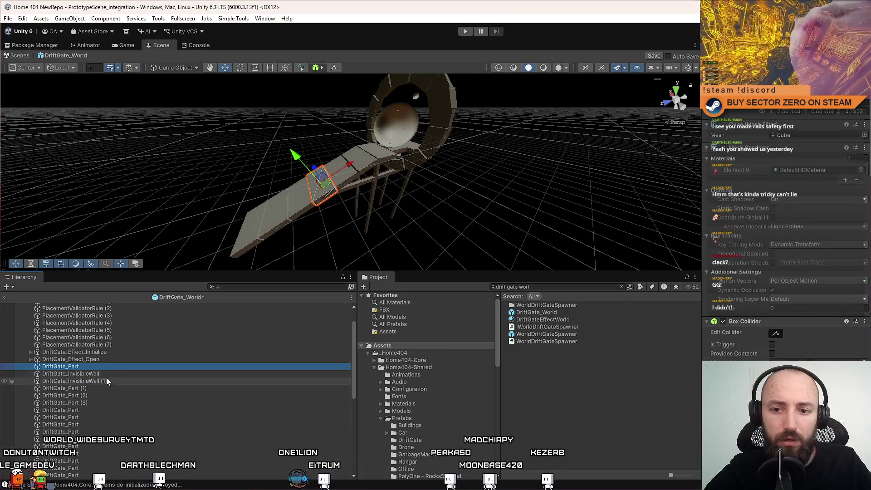
pyautogui.click(106, 374)
pyautogui.click(102, 379)
pyautogui.click(105, 374)
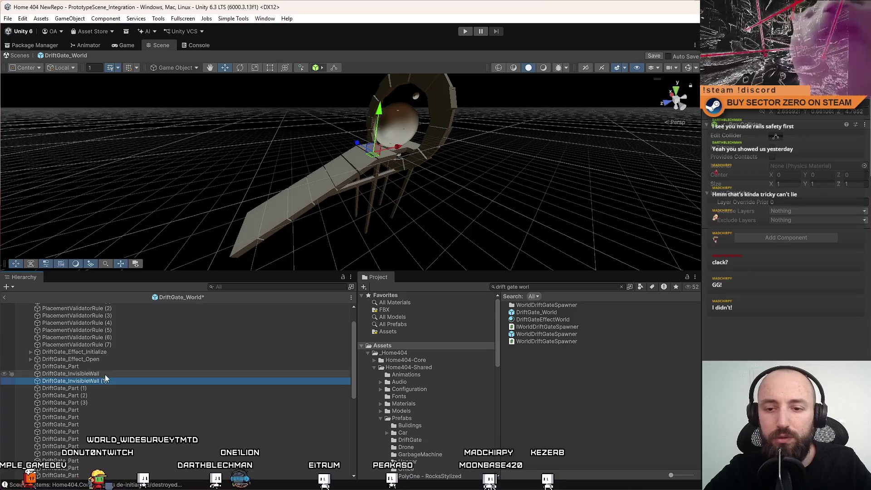
# Check where the two InvisibleWall objects sit along the ramp among the old gate objects
pyautogui.moveTo(590, 114)
pyautogui.mouseDown()
pyautogui.moveTo(531, 143)
pyautogui.moveTo(614, 186)
pyautogui.moveTo(569, 192)
pyautogui.moveTo(283, 181)
pyautogui.moveTo(317, 172)
pyautogui.mouseUp()
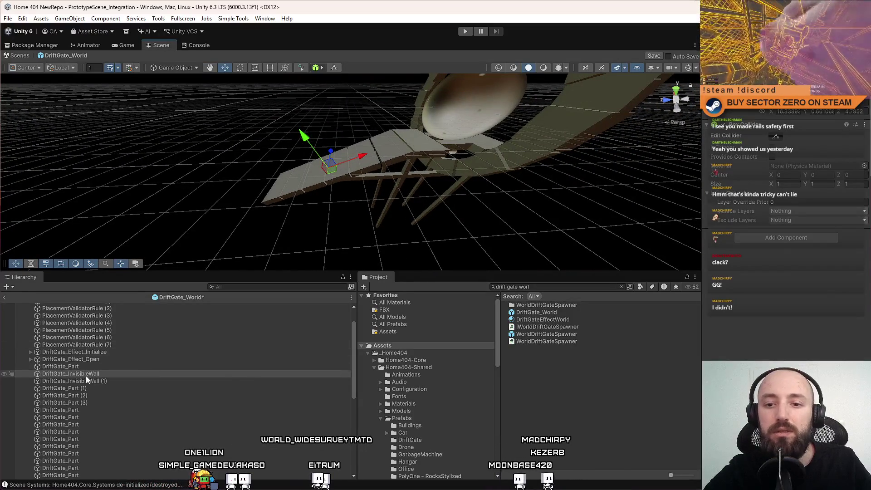
pyautogui.click(116, 382)
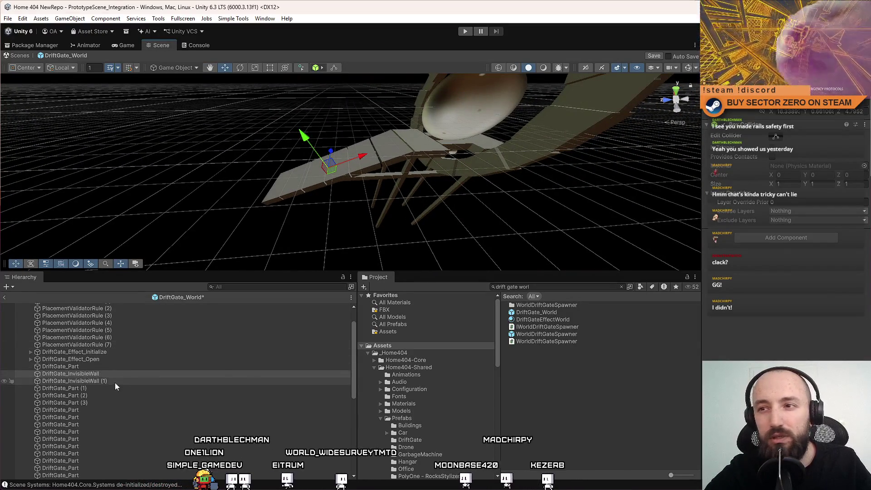
pyautogui.click(119, 374)
pyautogui.click(98, 368)
pyautogui.click(105, 360)
pyautogui.click(99, 372)
pyautogui.click(103, 381)
pyautogui.keyDown('shift'); pyautogui.click(108, 375); pyautogui.keyUp('shift')
pyautogui.click(105, 367)
# Select all old DriftGate_Part and InvisibleWall objects together and delete them
pyautogui.scroll(-5, 105, 402)
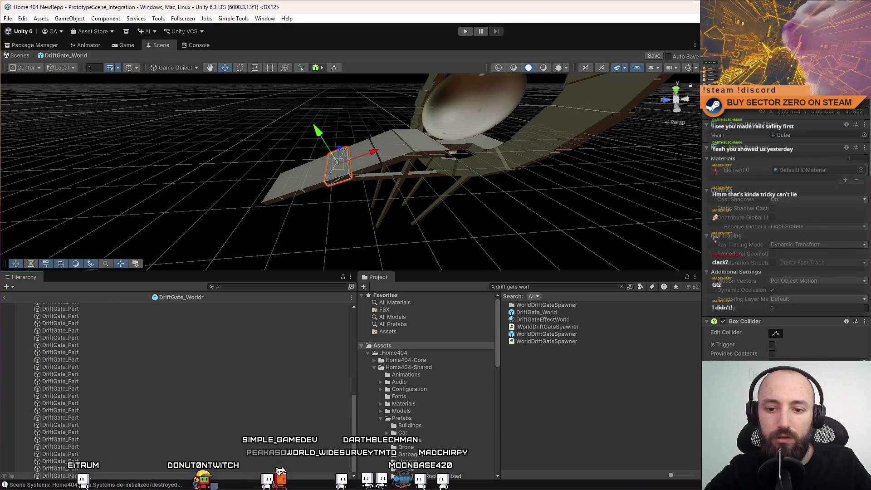
pyautogui.keyDown('shift'); pyautogui.click(84, 469); pyautogui.keyUp('shift')
pyautogui.scroll(10, 134, 408)
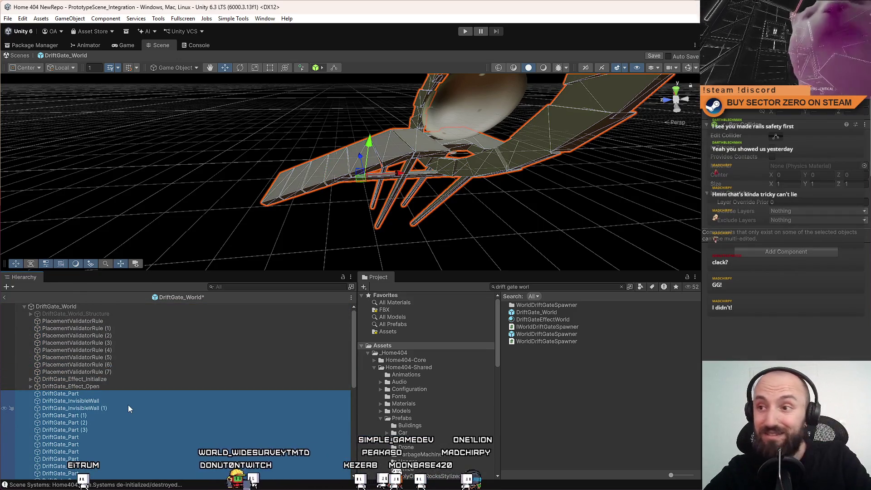
pyautogui.press('Delete')
# Frame DriftGate_World_Structure and bring the view in close onto the ramp
pyautogui.click(126, 314)
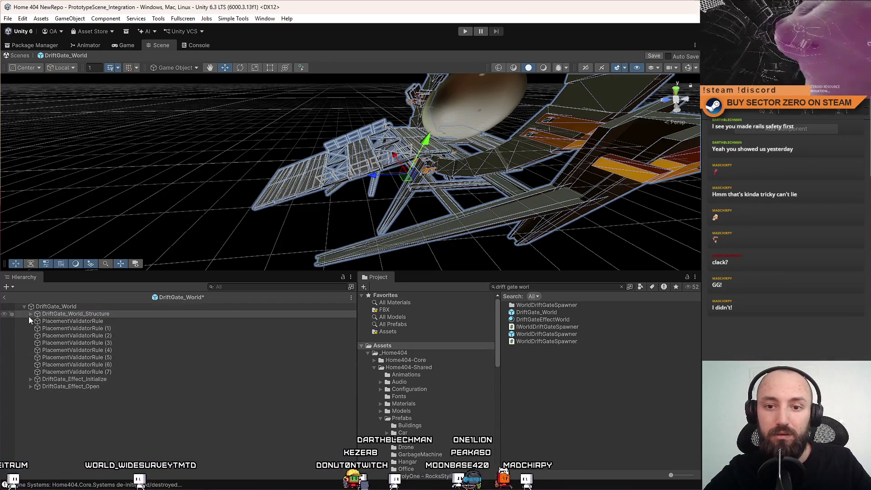
pyautogui.press('f')
pyautogui.moveTo(565, 134)
pyautogui.mouseDown()
pyautogui.moveTo(554, 167)
pyautogui.moveTo(574, 389)
pyautogui.moveTo(393, 78)
pyautogui.moveTo(343, 124)
pyautogui.moveTo(244, 429)
pyautogui.mouseUp()
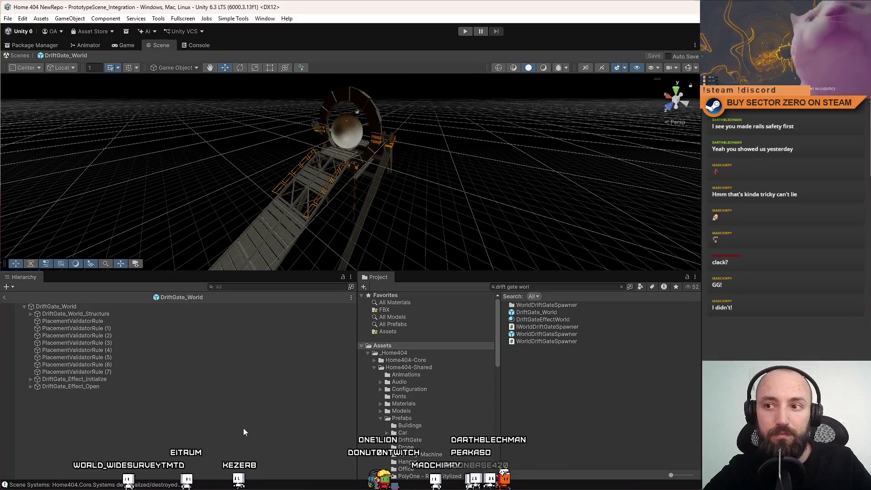
pyautogui.moveTo(389, 233)
pyautogui.mouseDown()
pyautogui.moveTo(305, 236)
pyautogui.moveTo(340, 243)
pyautogui.mouseUp()
pyautogui.click(119, 307)
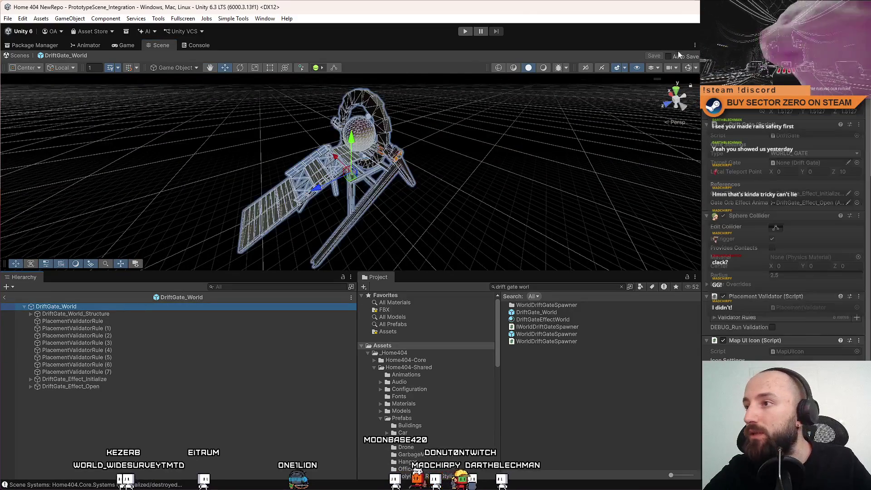
pyautogui.moveTo(382, 184)
pyautogui.mouseDown()
pyautogui.moveTo(388, 189)
pyautogui.moveTo(408, 149)
pyautogui.moveTo(448, 55)
pyautogui.moveTo(443, 73)
pyautogui.moveTo(658, 72)
pyautogui.moveTo(589, 113)
pyautogui.moveTo(408, 159)
pyautogui.moveTo(661, 135)
pyautogui.moveTo(482, 156)
pyautogui.moveTo(537, 148)
pyautogui.moveTo(436, 134)
pyautogui.moveTo(511, 54)
pyautogui.moveTo(434, 66)
pyautogui.moveTo(410, 59)
pyautogui.moveTo(451, 117)
pyautogui.moveTo(385, 104)
pyautogui.moveTo(357, 110)
pyautogui.moveTo(377, 115)
pyautogui.moveTo(349, 123)
pyautogui.moveTo(353, 164)
pyautogui.moveTo(296, 177)
pyautogui.moveTo(265, 135)
pyautogui.moveTo(499, 150)
pyautogui.mouseUp()
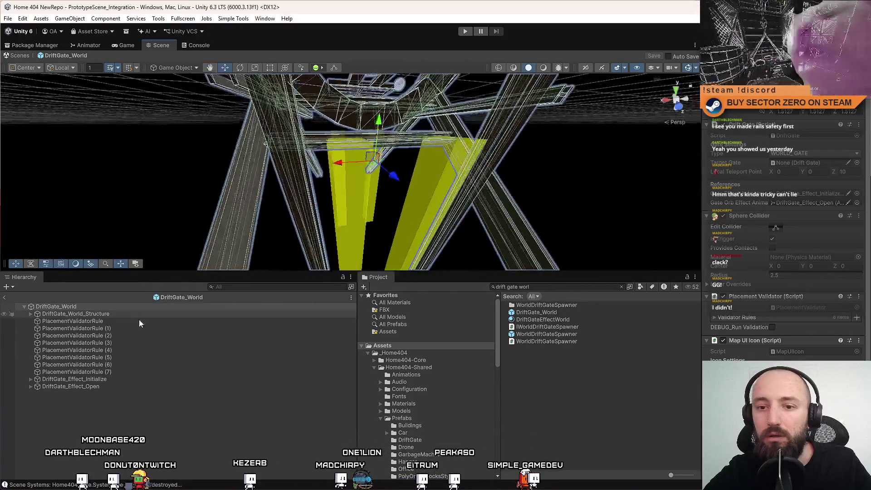
pyautogui.click(109, 327)
pyautogui.click(112, 342)
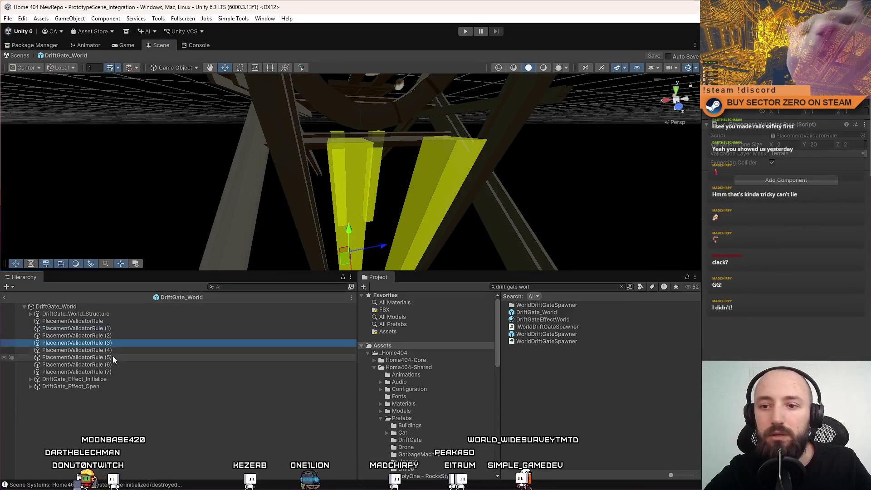
pyautogui.click(114, 372)
pyautogui.click(115, 321)
pyautogui.click(118, 327)
pyautogui.moveTo(273, 166)
pyautogui.mouseDown()
pyautogui.moveTo(436, 178)
pyautogui.moveTo(418, 175)
pyautogui.mouseUp()
pyautogui.click(121, 321)
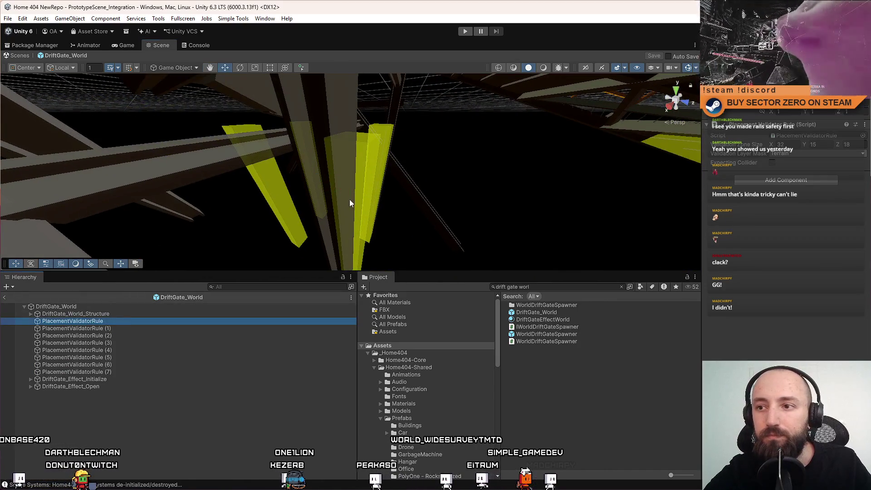
pyautogui.moveTo(350, 199); pyautogui.dragTo(373, 162)
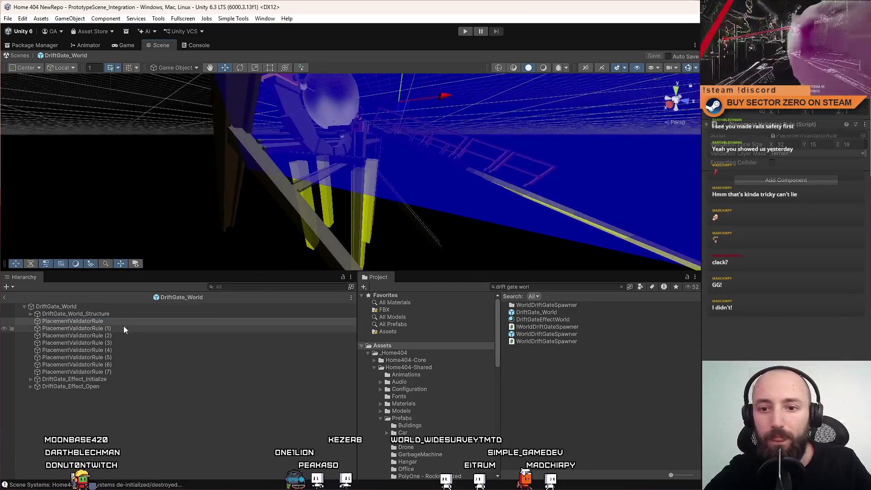
pyautogui.click(124, 327)
pyautogui.press('Down')
pyautogui.press('Down')
pyautogui.press('Down')
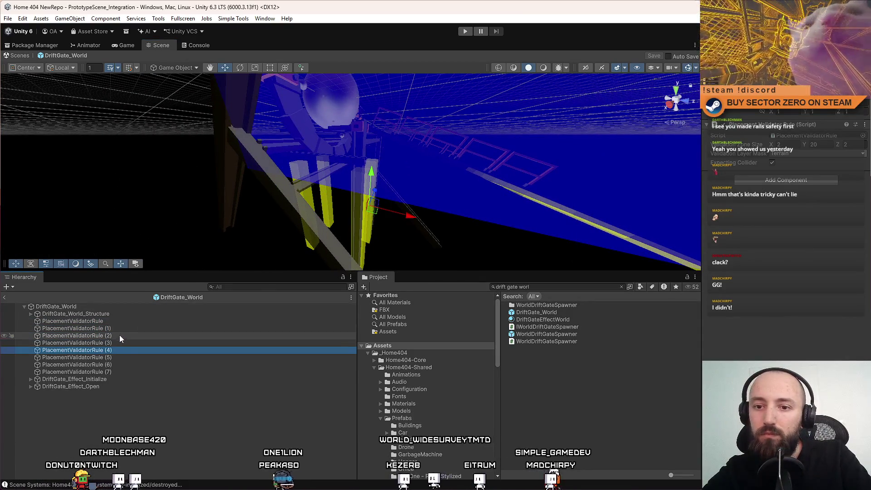
pyautogui.click(119, 328)
pyautogui.moveTo(409, 191)
pyautogui.mouseDown()
pyautogui.moveTo(430, 186)
pyautogui.moveTo(350, 156)
pyautogui.moveTo(259, 80)
pyautogui.moveTo(224, 80)
pyautogui.moveTo(45, 153)
pyautogui.moveTo(110, 126)
pyautogui.moveTo(89, 160)
pyautogui.moveTo(80, 132)
pyautogui.moveTo(128, 131)
pyautogui.moveTo(36, 87)
pyautogui.moveTo(249, 118)
pyautogui.moveTo(642, 195)
pyautogui.moveTo(681, 175)
pyautogui.moveTo(694, 180)
pyautogui.moveTo(5, 200)
pyautogui.moveTo(23, 208)
pyautogui.moveTo(136, 208)
pyautogui.moveTo(170, 229)
pyautogui.moveTo(187, 209)
pyautogui.moveTo(66, 180)
pyautogui.moveTo(188, 167)
pyautogui.moveTo(214, 171)
pyautogui.moveTo(222, 183)
pyautogui.moveTo(86, 196)
pyautogui.moveTo(87, 189)
pyautogui.moveTo(136, 198)
pyautogui.moveTo(145, 207)
pyautogui.moveTo(129, 217)
pyautogui.moveTo(133, 228)
pyautogui.mouseUp()
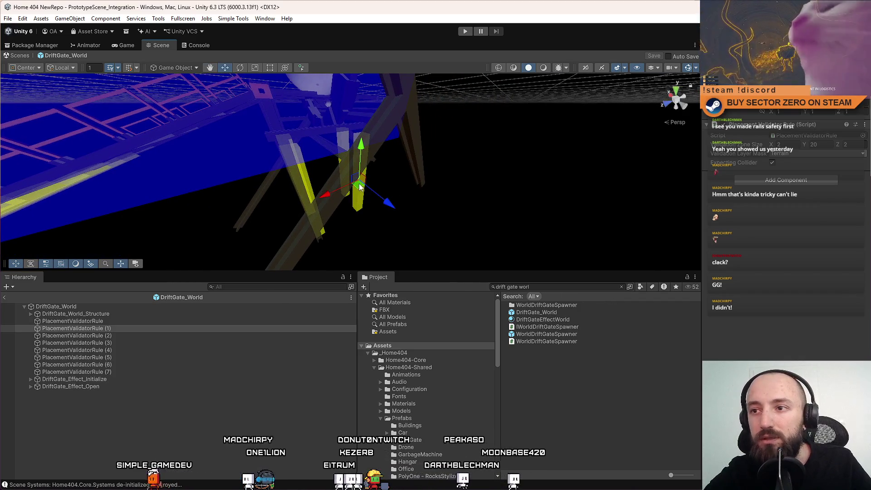
pyautogui.moveTo(354, 229)
pyautogui.mouseDown()
pyautogui.moveTo(285, 218)
pyautogui.moveTo(436, 186)
pyautogui.moveTo(777, 161)
pyautogui.mouseUp()
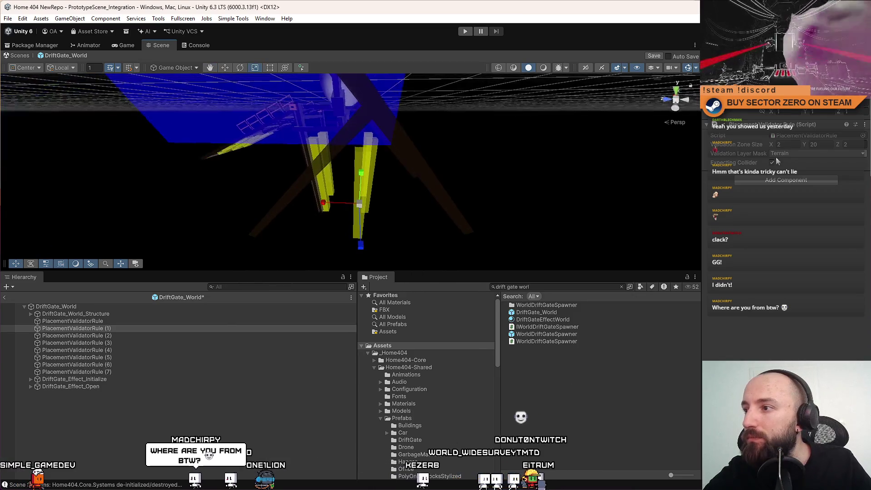
# Resize PlacementValidatorRule (1)'s Validation Zone to X 20, Y 10, Z 2 and view the angled copy
pyautogui.moveTo(679, 148)
pyautogui.mouseDown()
pyautogui.moveTo(516, 142)
pyautogui.moveTo(599, 138)
pyautogui.moveTo(635, 142)
pyautogui.moveTo(455, 147)
pyautogui.moveTo(546, 143)
pyautogui.mouseUp()
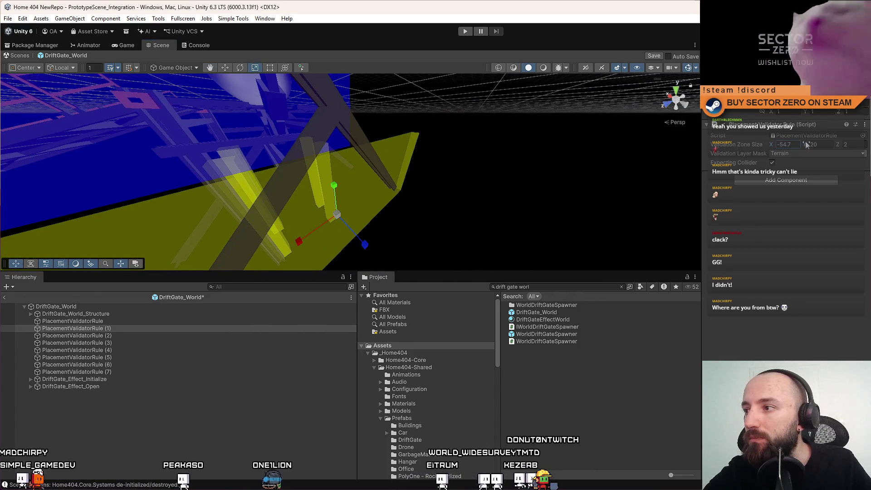
pyautogui.write('10')
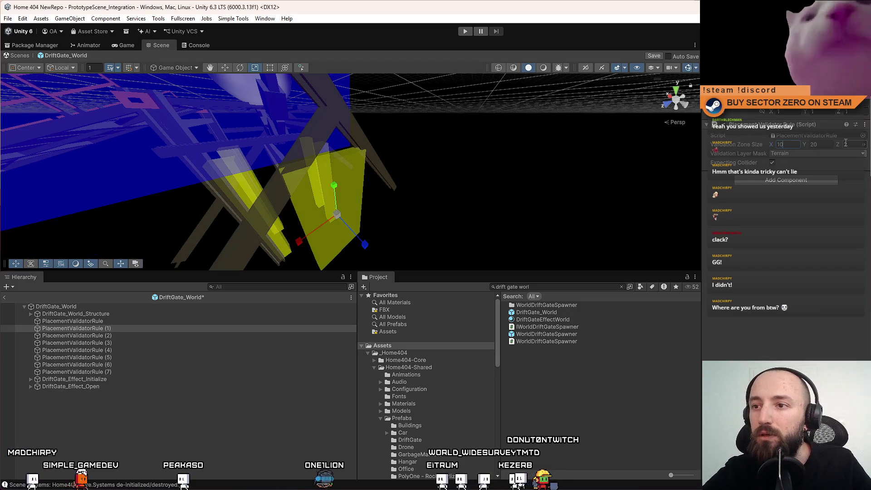
pyautogui.press('BackSpace')
pyautogui.press('BackSpace')
pyautogui.write('2')
pyautogui.moveTo(545, 159)
pyautogui.mouseDown()
pyautogui.moveTo(556, 161)
pyautogui.moveTo(527, 150)
pyautogui.moveTo(554, 161)
pyautogui.moveTo(453, 151)
pyautogui.moveTo(467, 156)
pyautogui.moveTo(447, 162)
pyautogui.moveTo(612, 132)
pyautogui.moveTo(477, 143)
pyautogui.moveTo(573, 144)
pyautogui.mouseUp()
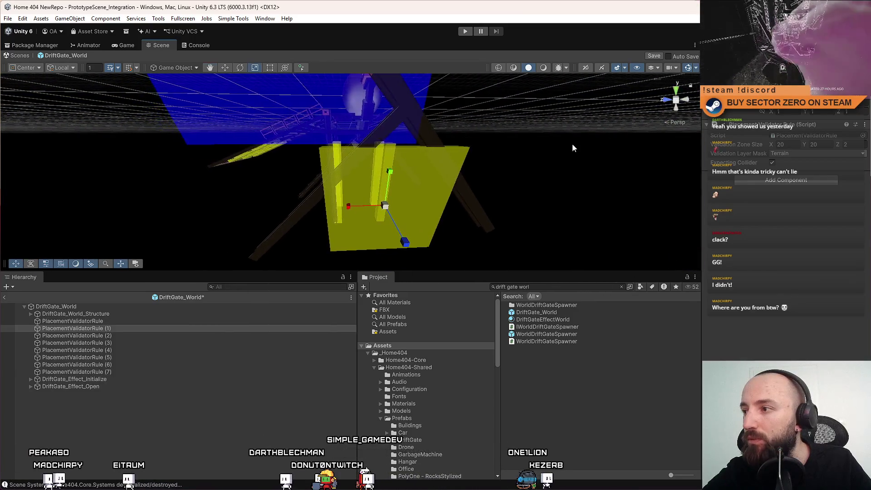
pyautogui.write('10')
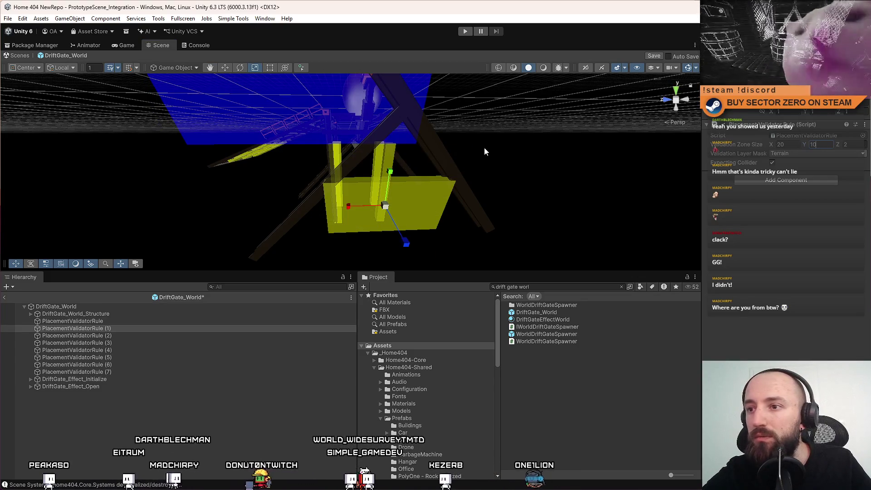
pyautogui.moveTo(385, 174)
pyautogui.mouseDown()
pyautogui.moveTo(401, 164)
pyautogui.moveTo(398, 148)
pyautogui.moveTo(380, 144)
pyautogui.moveTo(389, 141)
pyautogui.moveTo(332, 177)
pyautogui.moveTo(329, 191)
pyautogui.moveTo(350, 189)
pyautogui.moveTo(136, 194)
pyautogui.moveTo(560, 169)
pyautogui.mouseUp()
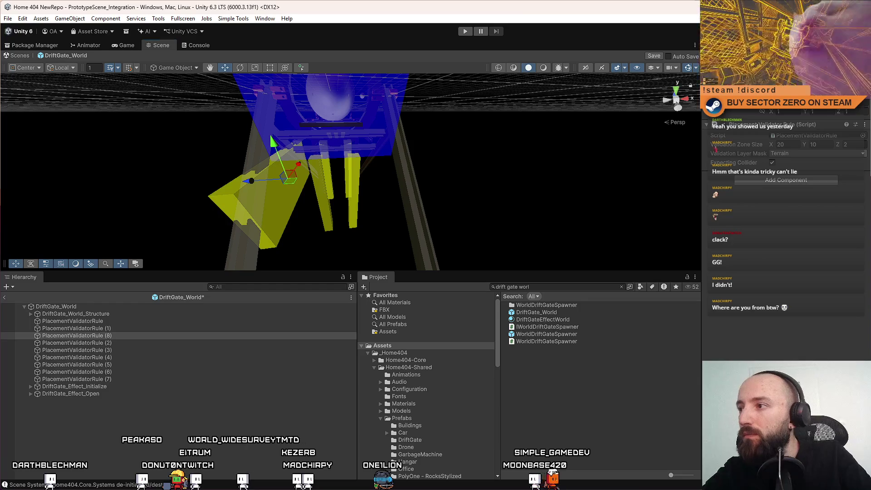
pyautogui.moveTo(476, 165)
pyautogui.mouseDown()
pyautogui.moveTo(498, 163)
pyautogui.moveTo(443, 160)
pyautogui.moveTo(451, 158)
pyautogui.moveTo(400, 197)
pyautogui.mouseUp()
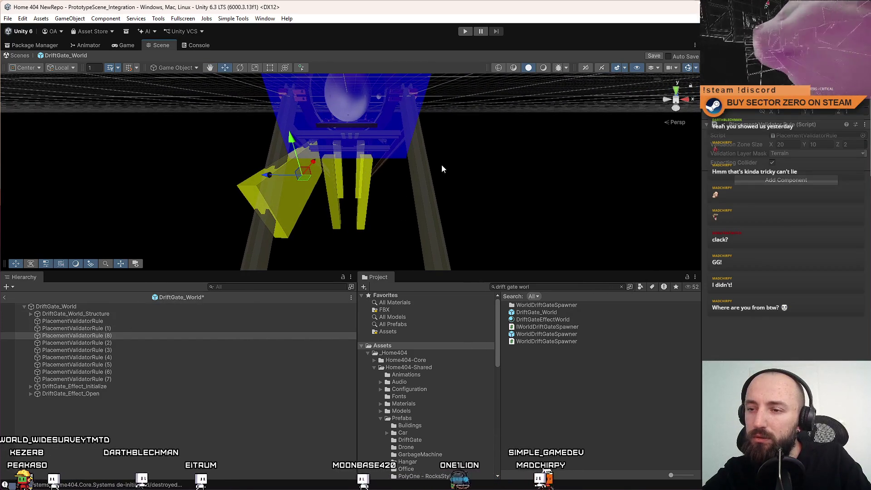
# Delete the surplus PlacementValidatorRule objects, including (8), (3) and (4), then frame rule (5)
pyautogui.press('Delete')
pyautogui.click(129, 335)
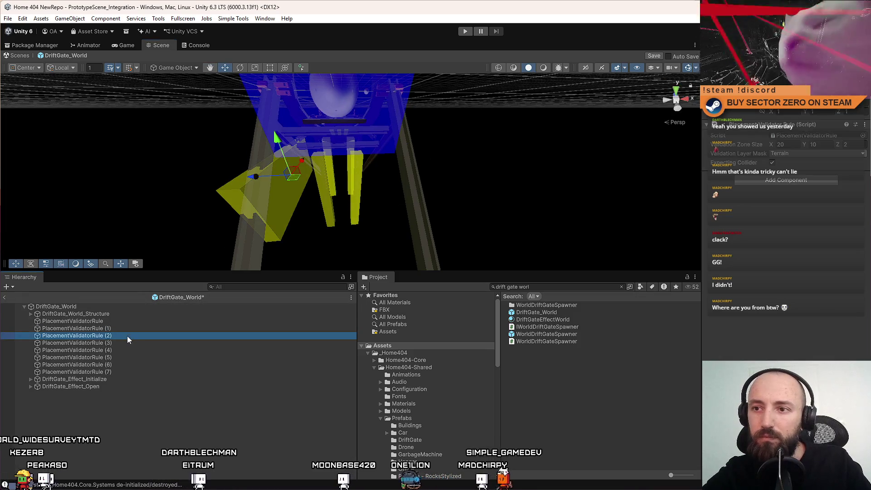
pyautogui.press('Delete')
pyautogui.click(127, 336)
pyautogui.press('Delete')
pyautogui.click(127, 336)
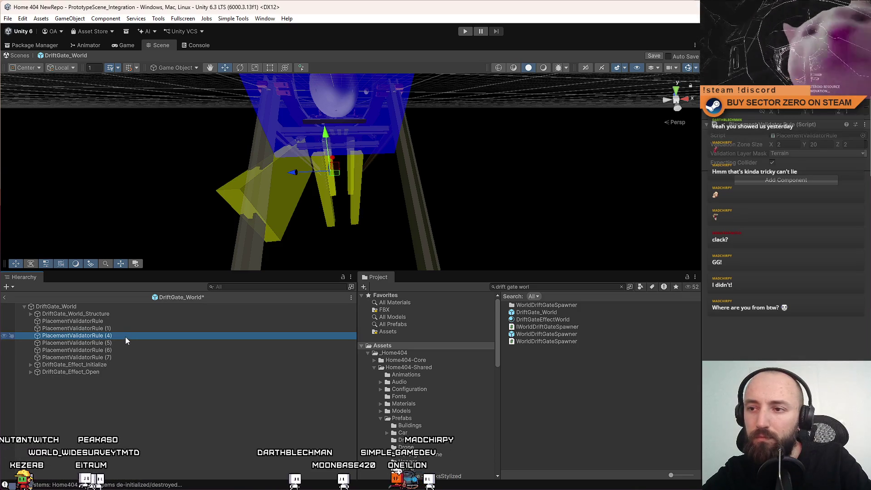
pyautogui.press('Delete')
pyautogui.click(125, 337)
pyautogui.moveTo(318, 182)
pyautogui.mouseDown()
pyautogui.moveTo(451, 171)
pyautogui.moveTo(243, 114)
pyautogui.moveTo(202, 171)
pyautogui.moveTo(227, 154)
pyautogui.moveTo(239, 177)
pyautogui.moveTo(182, 262)
pyautogui.mouseUp()
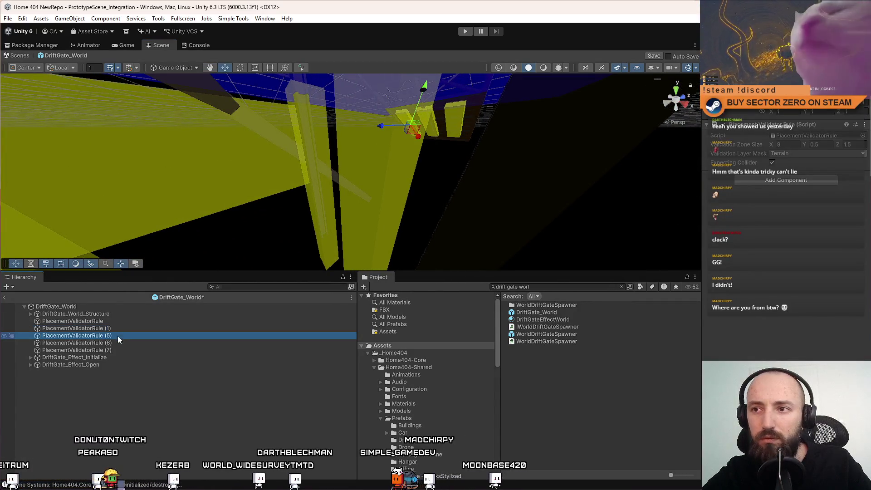
pyautogui.press('f')
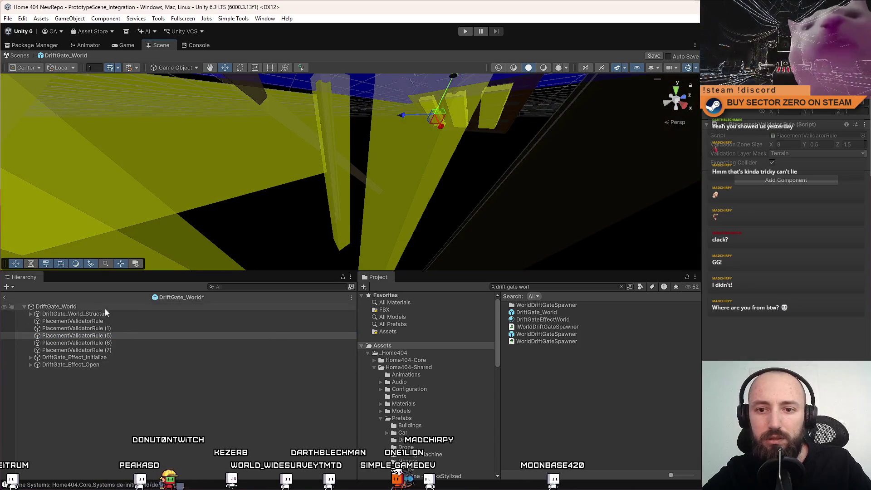
# Browse DriftGate_World_Structure's children and frame the gate structure front-on
pyautogui.click(105, 314)
pyautogui.moveTo(290, 234)
pyautogui.mouseDown()
pyautogui.moveTo(368, 185)
pyautogui.moveTo(318, 199)
pyautogui.mouseUp()
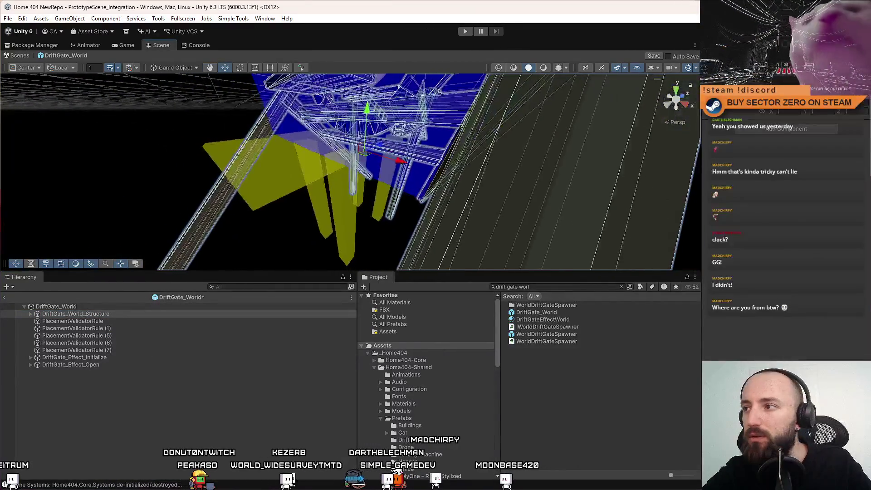
pyautogui.click(31, 314)
pyautogui.scroll(-5, 88, 345)
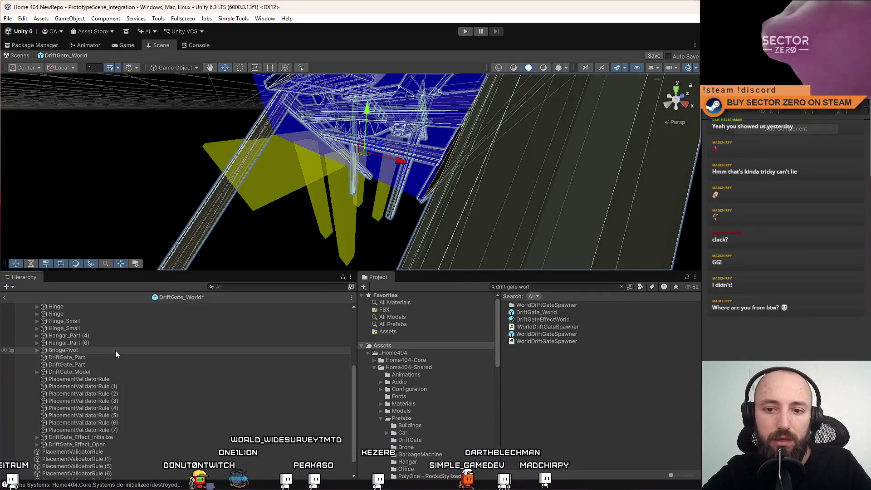
pyautogui.scroll(-2, 117, 368)
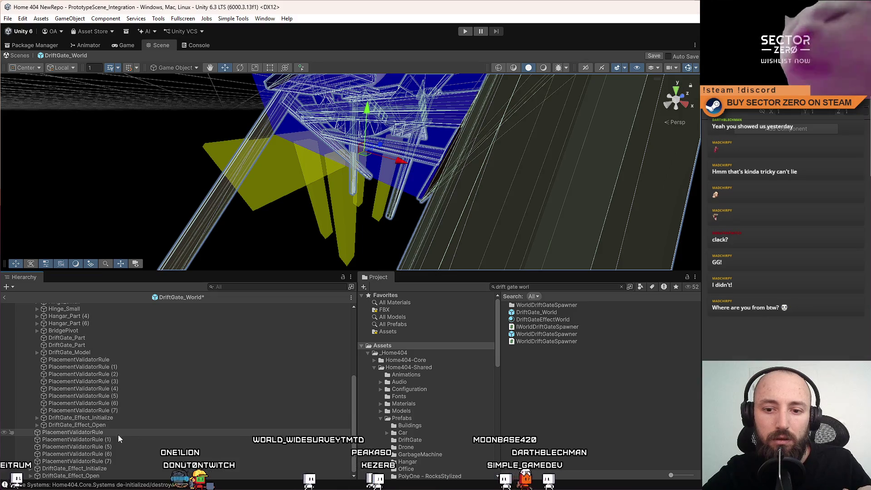
pyautogui.scroll(8, 118, 435)
pyautogui.click(30, 313)
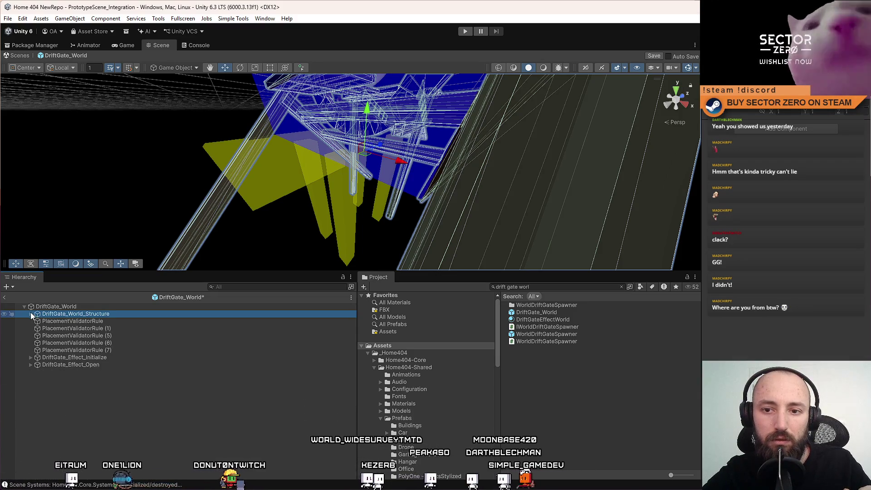
pyautogui.press('f')
pyautogui.moveTo(393, 176)
pyautogui.mouseDown()
pyautogui.moveTo(502, 170)
pyautogui.moveTo(432, 217)
pyautogui.mouseUp()
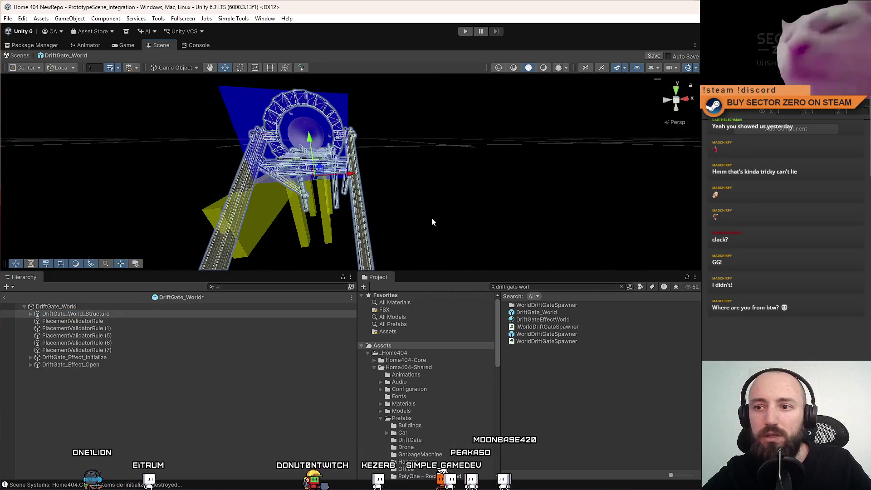
# Delete the validator rule objects nested inside DriftGate_World_Structure
pyautogui.click(30, 313)
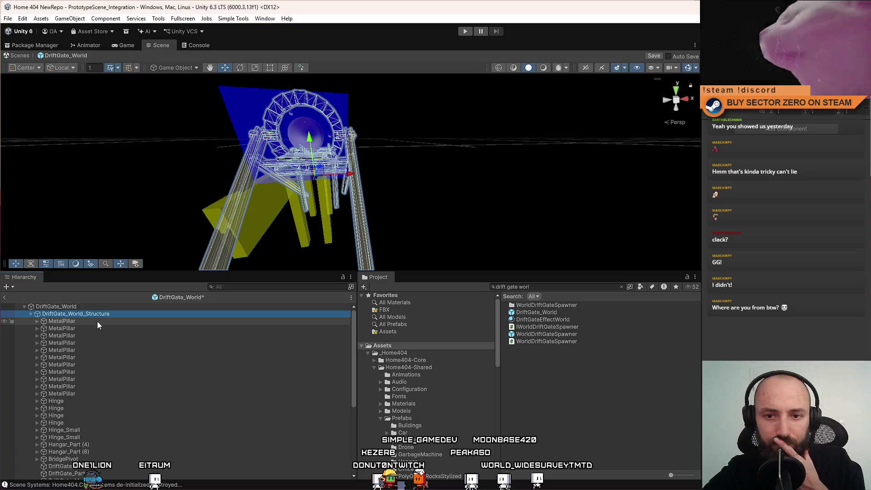
pyautogui.scroll(-4, 97, 321)
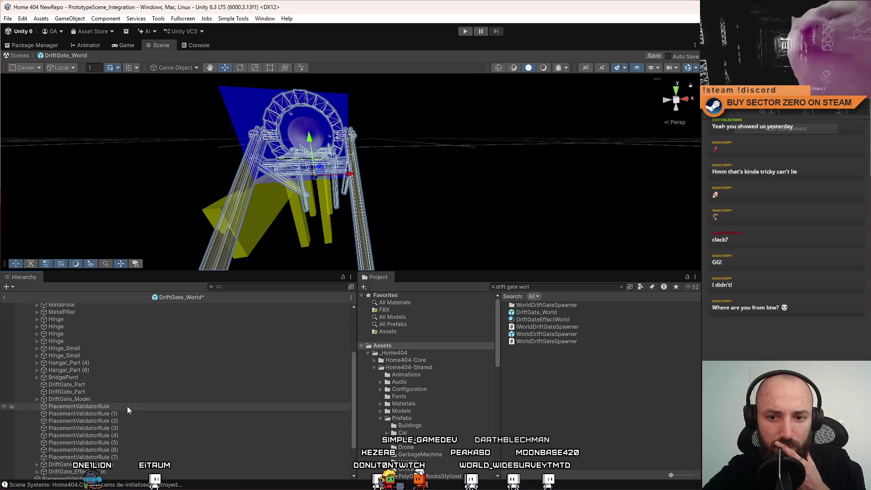
pyautogui.click(127, 406)
pyautogui.keyDown('shift'); pyautogui.click(139, 428); pyautogui.keyUp('shift')
pyautogui.press('Delete')
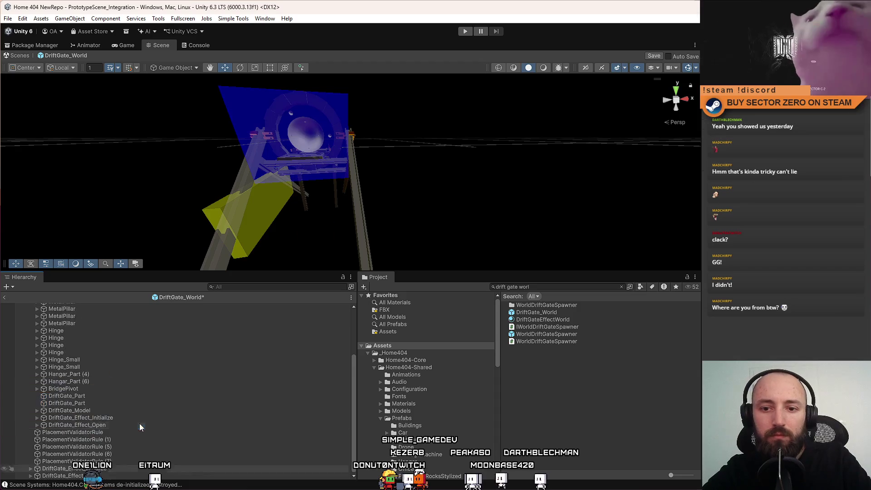
pyautogui.scroll(4, 124, 371)
pyautogui.click(72, 315)
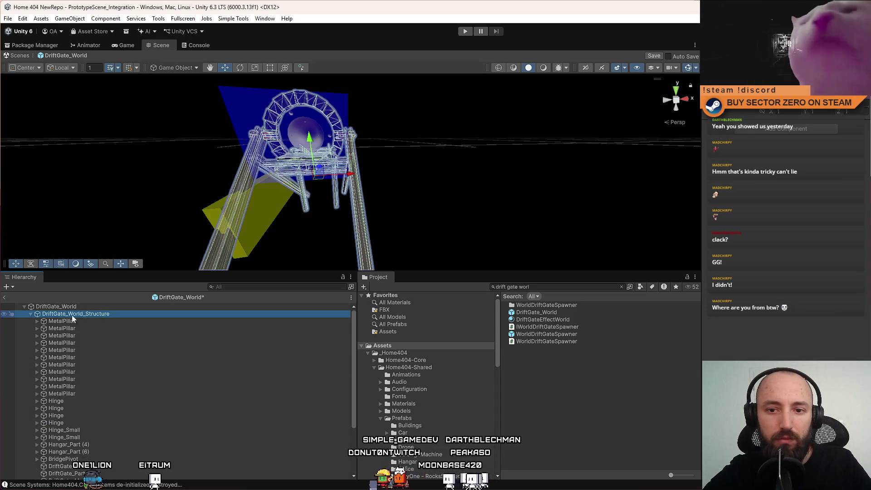
pyautogui.click(30, 314)
# Duplicate PlacementValidatorRule (1) and move the copy onto the structure
pyautogui.doubleClick(116, 323)
pyautogui.moveTo(300, 173)
pyautogui.mouseDown()
pyautogui.moveTo(278, 185)
pyautogui.moveTo(323, 177)
pyautogui.moveTo(649, 181)
pyautogui.moveTo(544, 181)
pyautogui.mouseUp()
pyautogui.click(126, 328)
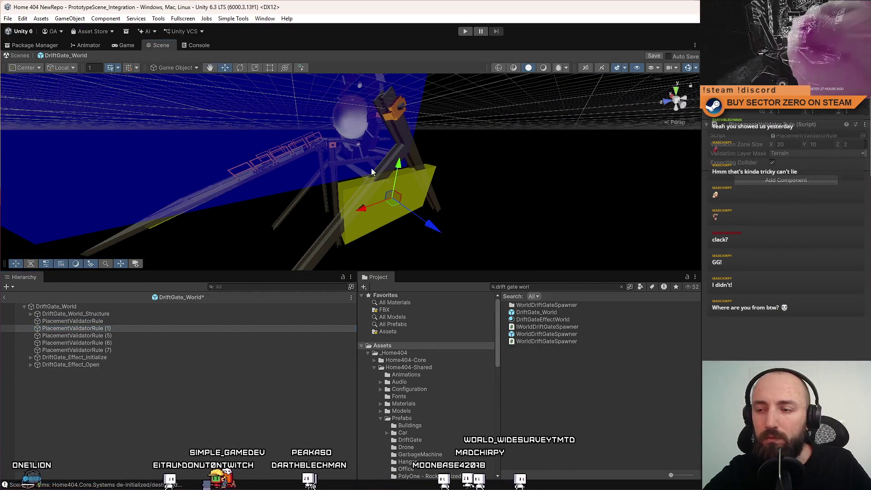
pyautogui.moveTo(371, 171); pyautogui.dragTo(459, 190)
pyautogui.hotkey('ctrl', 'd')
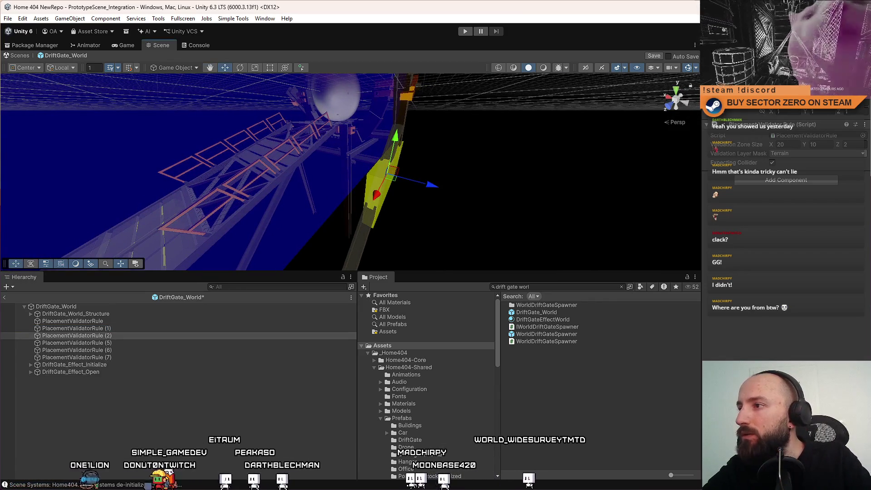
pyautogui.moveTo(393, 176)
pyautogui.mouseDown()
pyautogui.moveTo(484, 162)
pyautogui.moveTo(392, 183)
pyautogui.moveTo(395, 138)
pyautogui.moveTo(290, 106)
pyautogui.moveTo(420, 159)
pyautogui.moveTo(407, 178)
pyautogui.moveTo(463, 186)
pyautogui.moveTo(525, 241)
pyautogui.moveTo(463, 168)
pyautogui.moveTo(399, 157)
pyautogui.moveTo(539, 218)
pyautogui.moveTo(502, 184)
pyautogui.moveTo(63, 196)
pyautogui.moveTo(123, 170)
pyautogui.moveTo(276, 193)
pyautogui.moveTo(249, 200)
pyautogui.mouseUp()
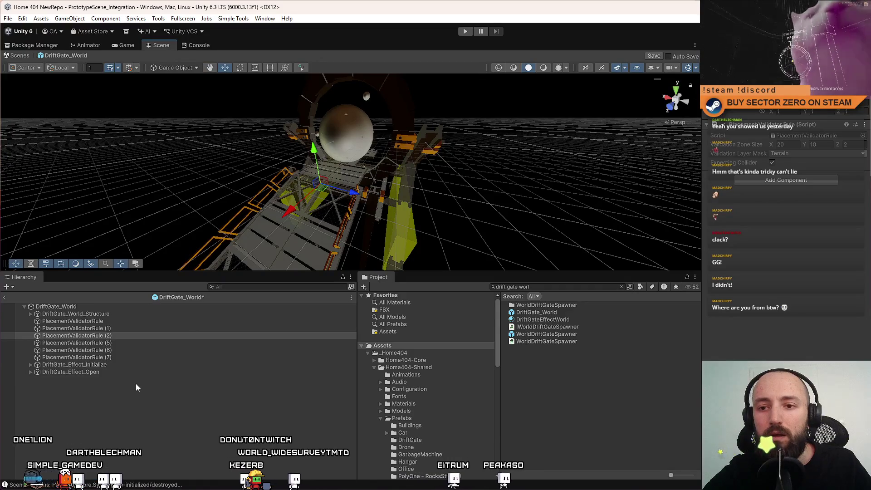
# Empty the Validator Rules list on DriftGate_World's Placement Validator
pyautogui.click(91, 306)
pyautogui.scroll(-5, 790, 273)
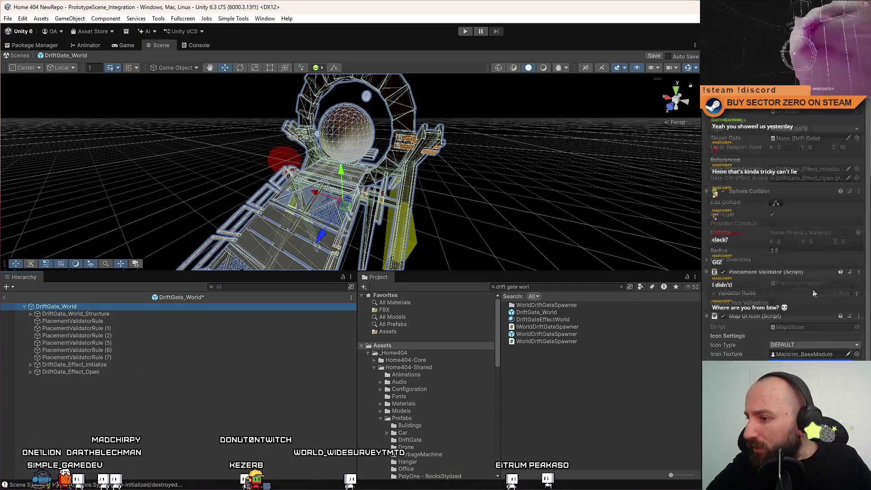
pyautogui.scroll(2, 810, 293)
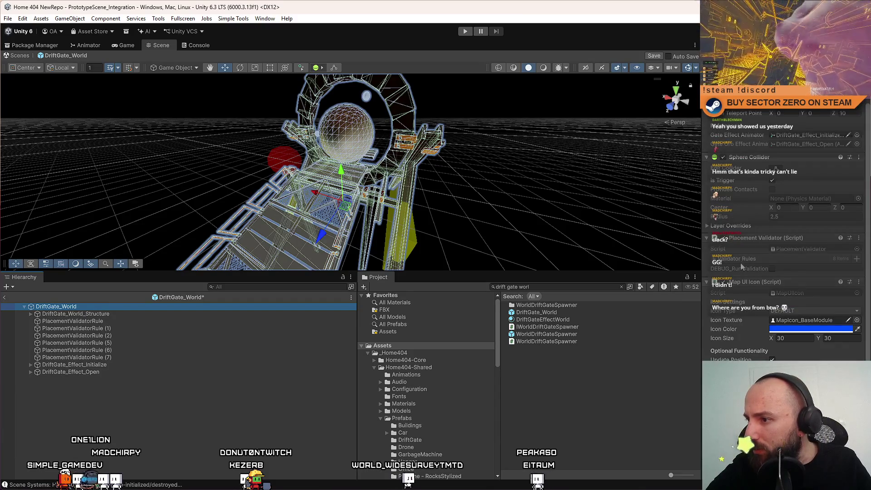
pyautogui.click(713, 258)
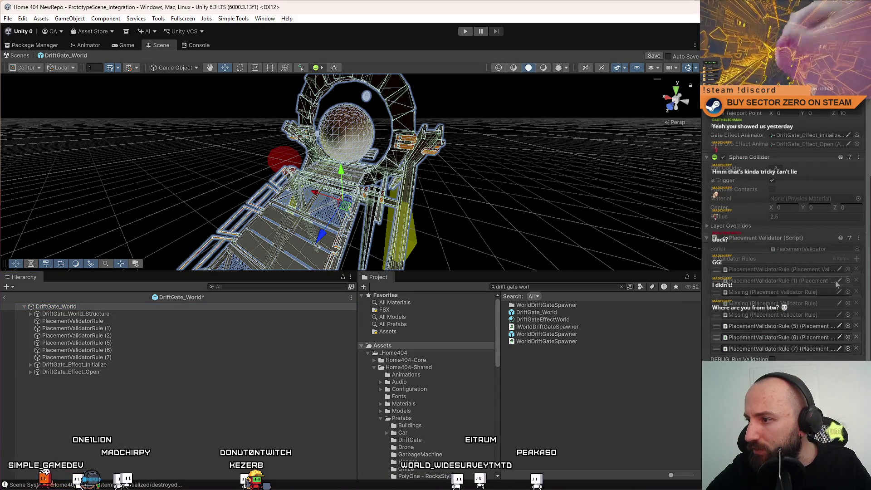
pyautogui.click(856, 269)
pyautogui.click(856, 270)
pyautogui.click(857, 270)
pyautogui.click(856, 270)
pyautogui.click(856, 269)
pyautogui.click(856, 269)
pyautogui.click(856, 270)
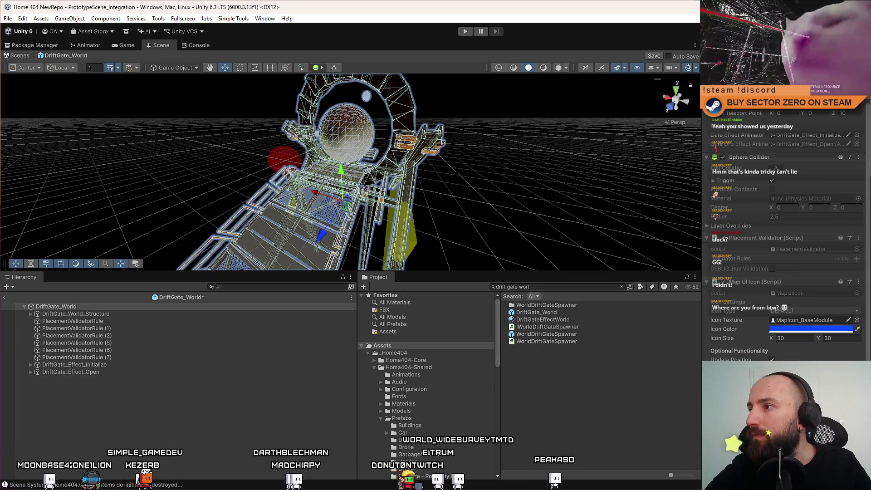
# Assign the six PlacementValidatorRule objects to the Validator Rules list and save the prefab
pyautogui.click(110, 321)
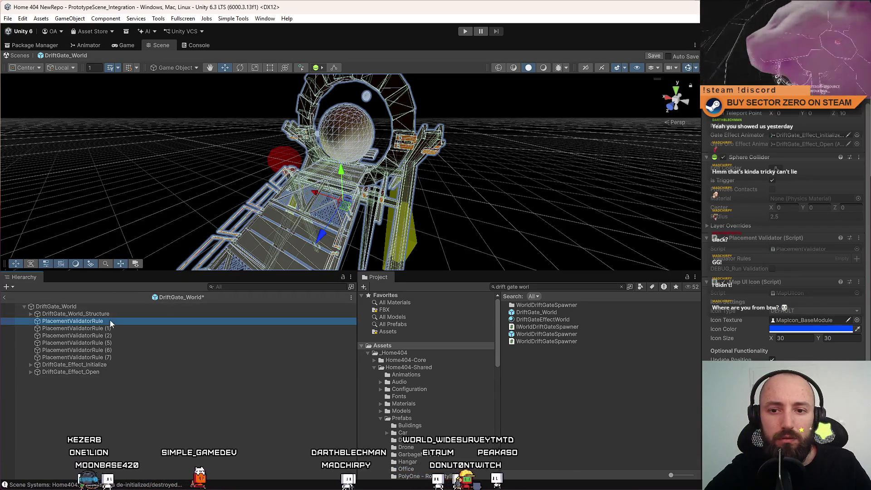
pyautogui.keyDown('shift'); pyautogui.click(115, 357); pyautogui.keyUp('shift')
pyautogui.click(86, 307)
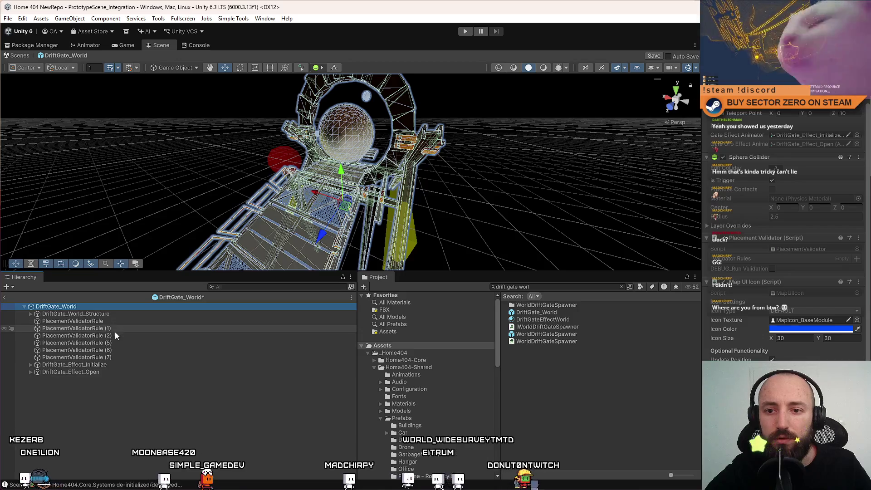
pyautogui.click(119, 321)
pyautogui.keyDown('shift'); pyautogui.click(114, 357); pyautogui.keyUp('shift')
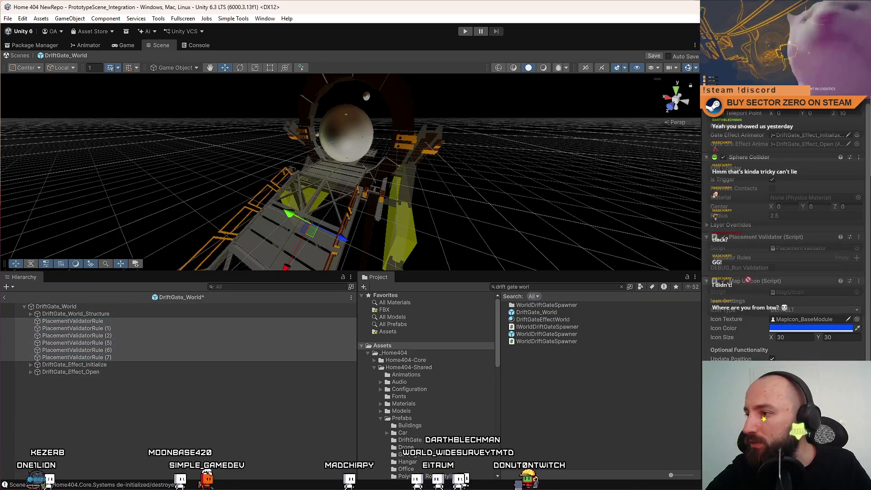
pyautogui.moveTo(746, 263); pyautogui.dragTo(743, 259)
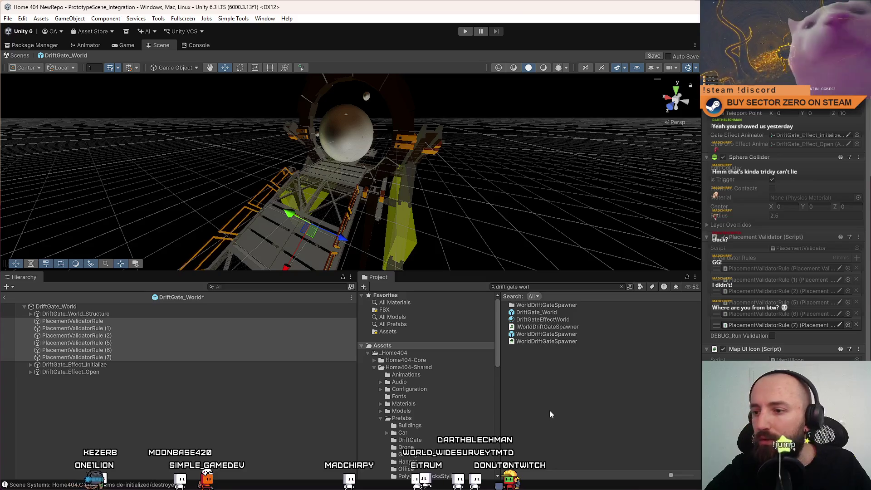
pyautogui.hotkey('ctrl', 's')
pyautogui.click(25, 307)
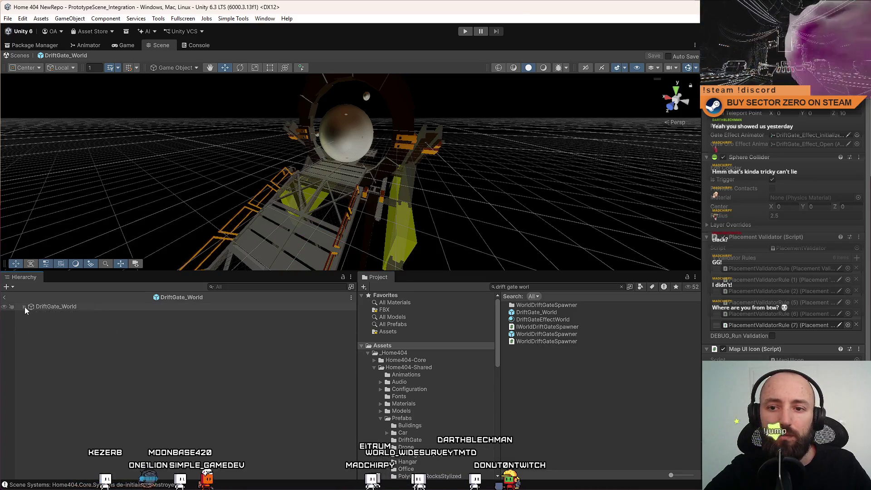
# Inspect the gate from above and in the Game view, then clear the Console
pyautogui.moveTo(363, 195); pyautogui.dragTo(359, 216)
pyautogui.moveTo(454, 204)
pyautogui.mouseDown()
pyautogui.moveTo(425, 243)
pyautogui.moveTo(435, 254)
pyautogui.moveTo(450, 365)
pyautogui.mouseUp()
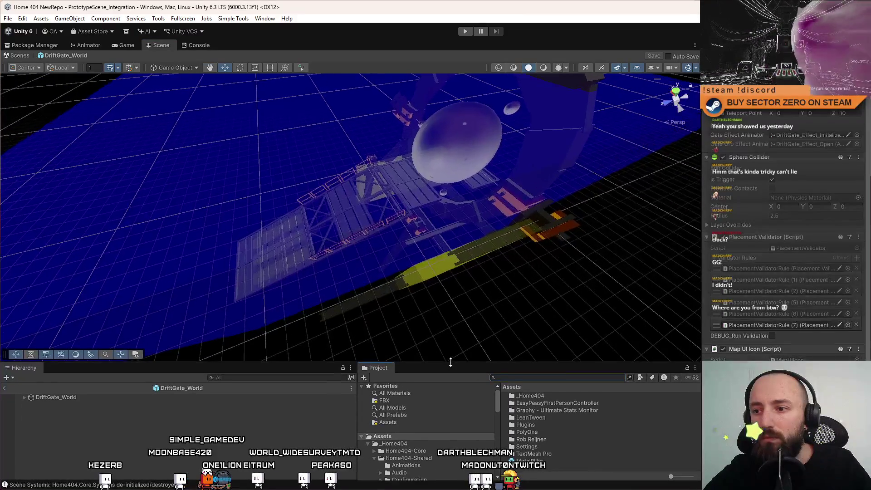
pyautogui.moveTo(354, 206)
pyautogui.mouseDown()
pyautogui.moveTo(447, 179)
pyautogui.moveTo(476, 205)
pyautogui.moveTo(458, 195)
pyautogui.mouseUp()
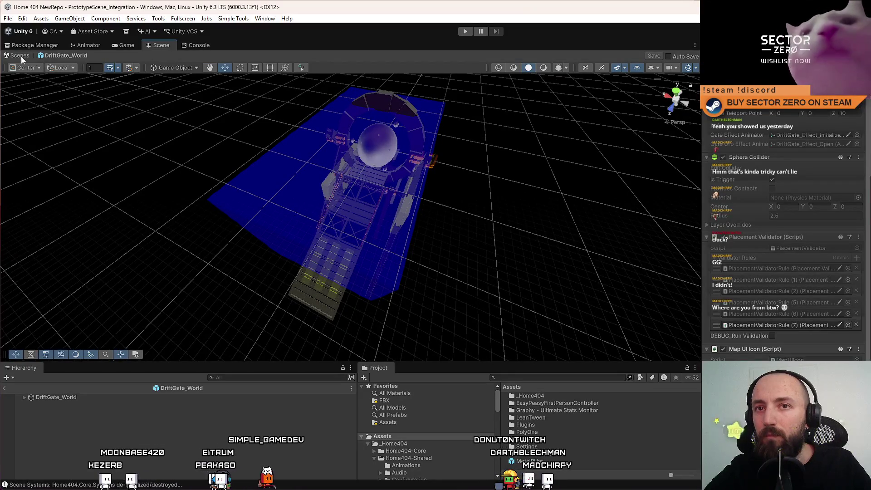
pyautogui.click(125, 46)
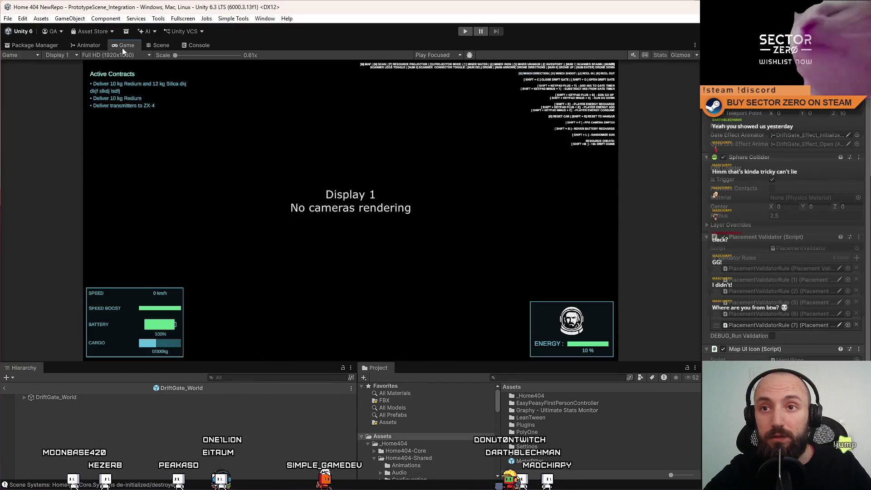
pyautogui.click(191, 45)
pyautogui.click(28, 55)
# Exit Prefab Mode back to PrototypeScene_Integration and start Play mode
pyautogui.click(159, 45)
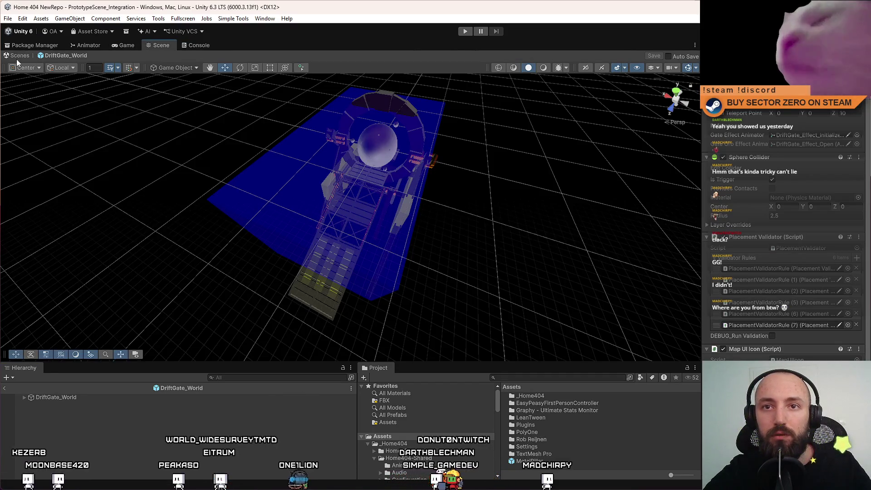
pyautogui.click(19, 55)
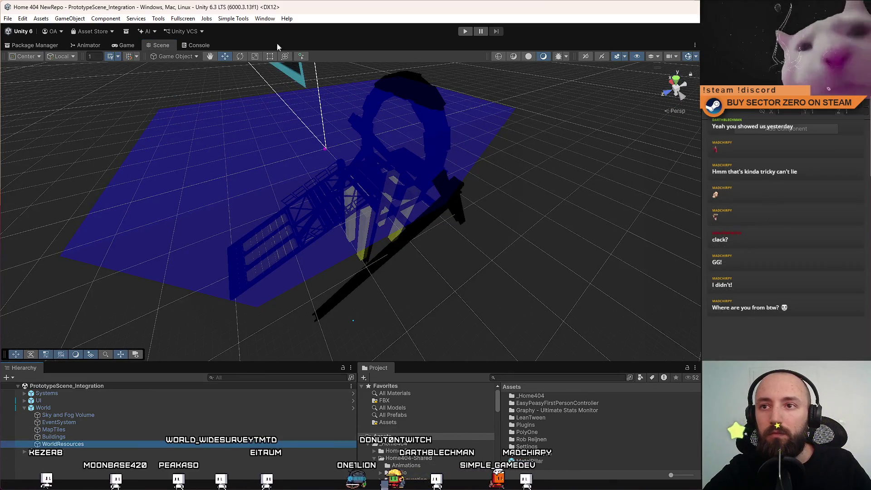
pyautogui.click(466, 31)
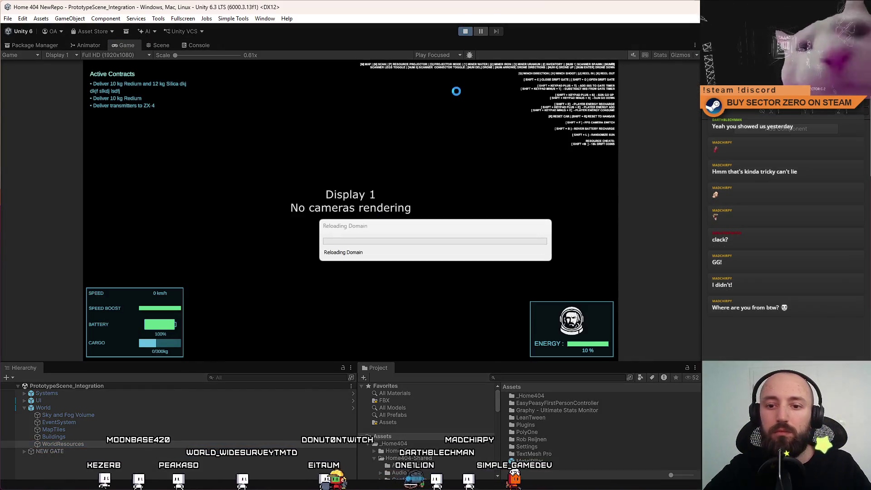
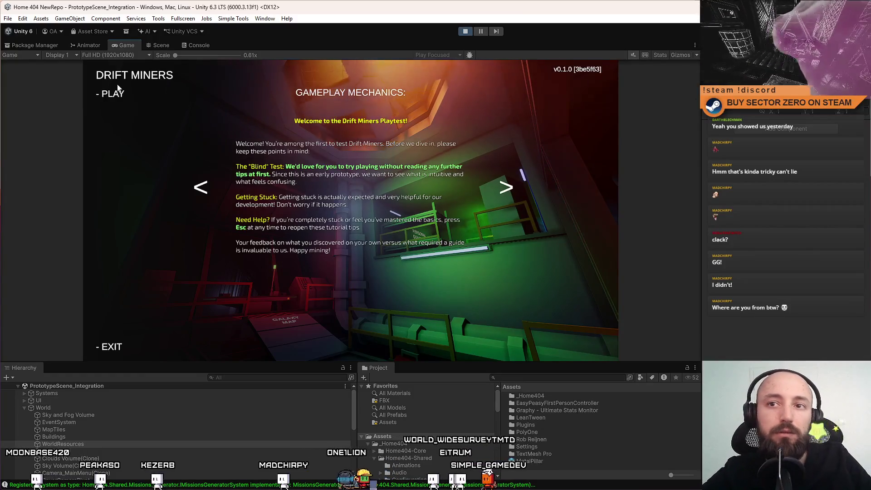
# Start the game from its main menu and walk the player through the station to the Galaxy Map area
pyautogui.click(109, 93)
pyautogui.press('w')
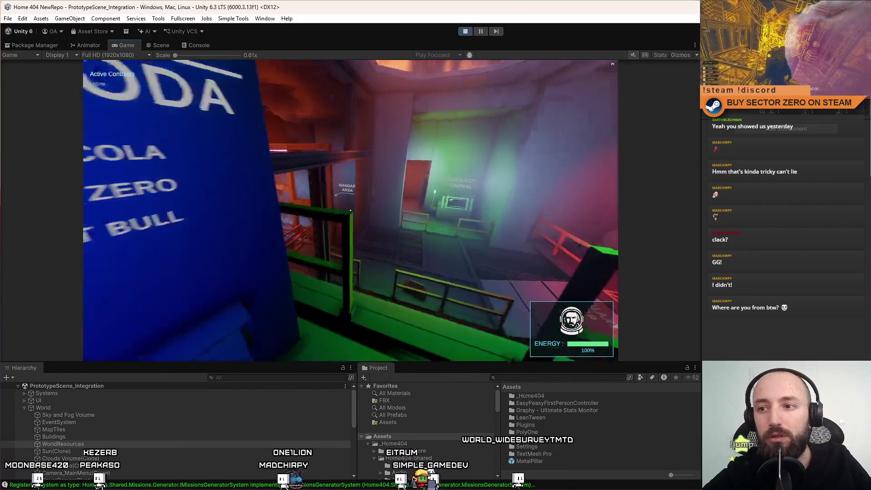
pyautogui.press('w')
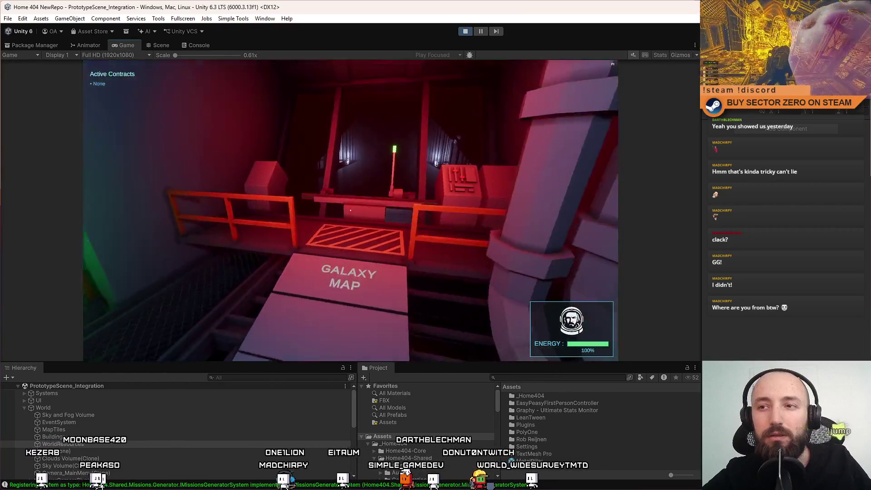
pyautogui.press('w')
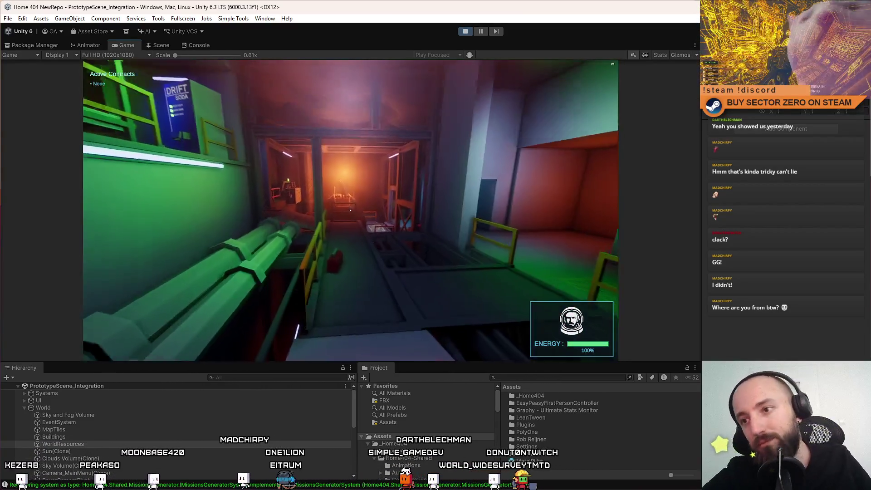
pyautogui.press('w')
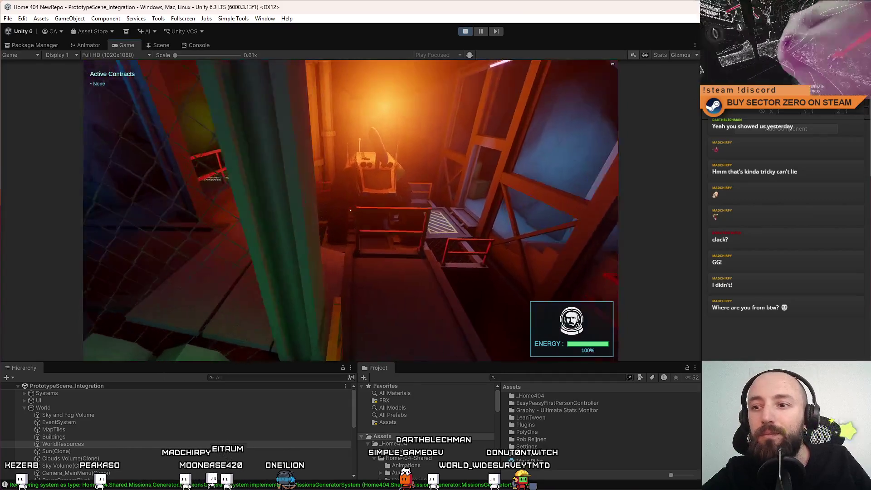
pyautogui.press('w')
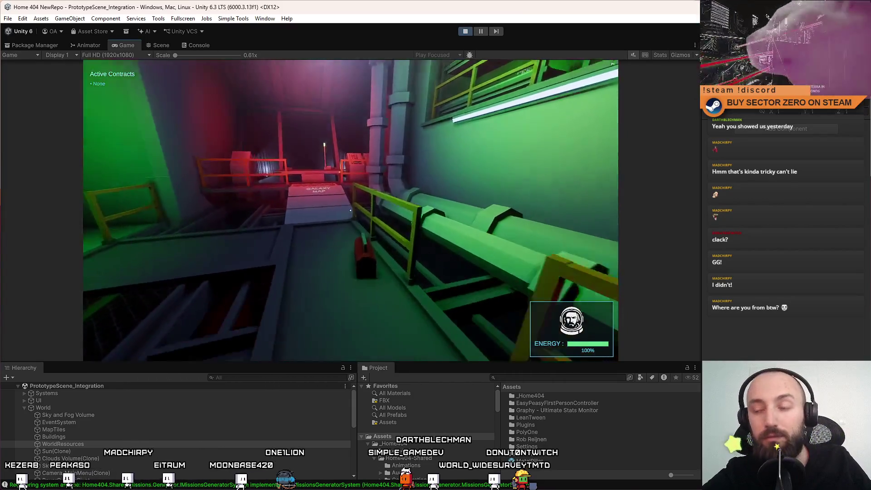
pyautogui.press('w')
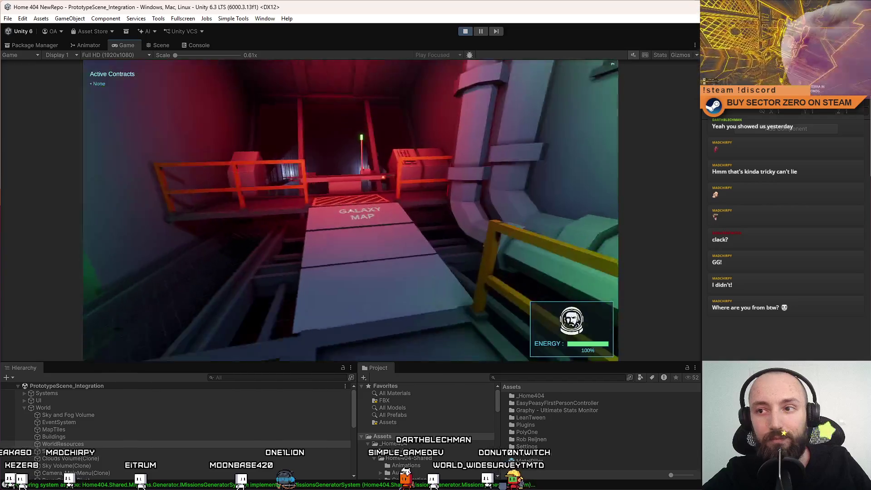
# Toggle the game view to full screen and back, then keep walking into the green-pipe corridor
pyautogui.press('F11')
pyautogui.press('F10')
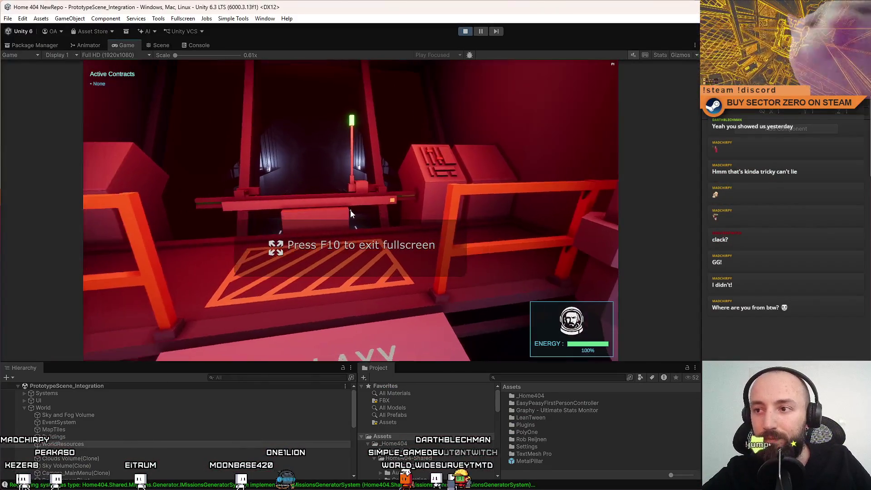
pyautogui.press('Escape')
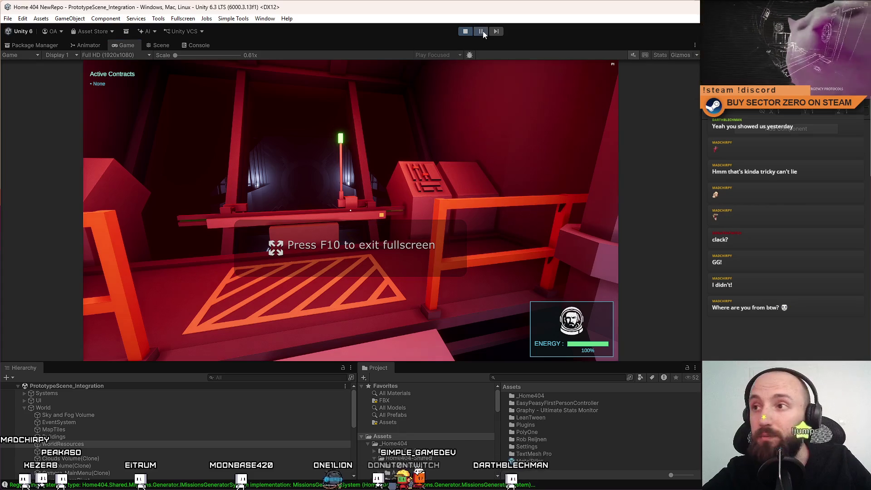
pyautogui.press('w')
pyautogui.click(446, 89)
pyautogui.press('w')
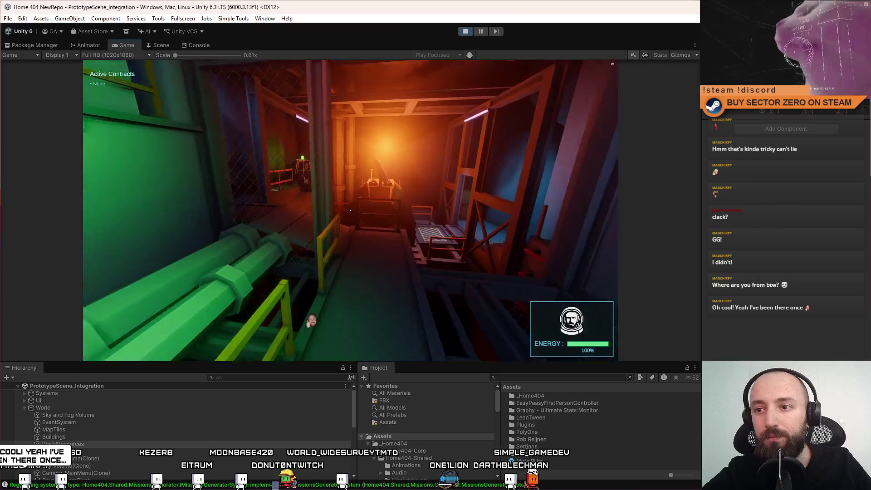
# Pause the playtest, advance one frame, and stop play mode
pyautogui.press('Escape')
pyautogui.click(481, 32)
pyautogui.click(481, 31)
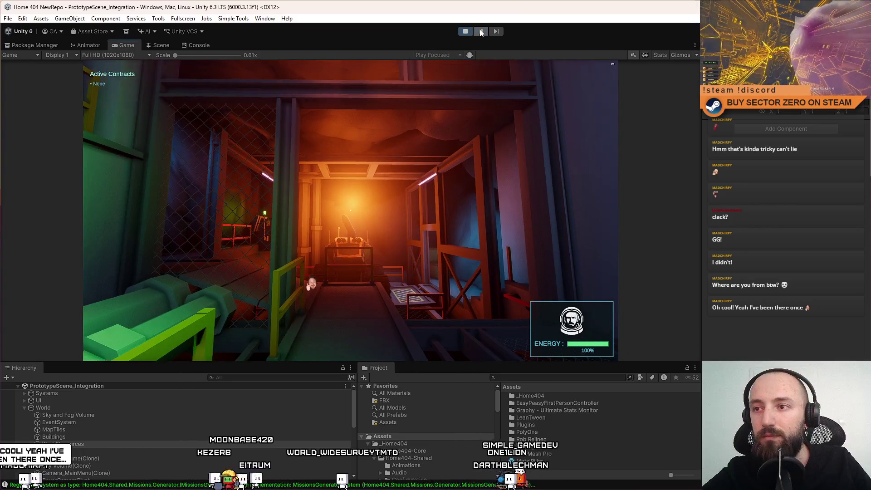
pyautogui.click(467, 31)
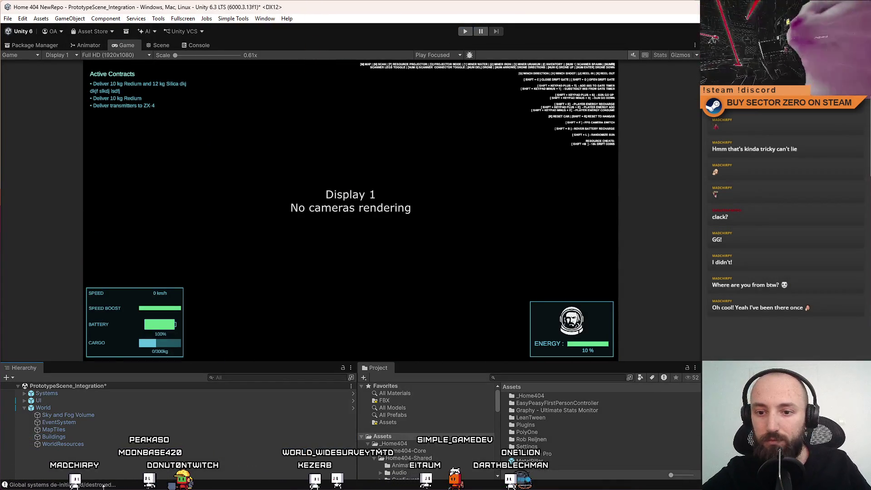
# Restart play mode and start the game again from its main menu
pyautogui.click(465, 31)
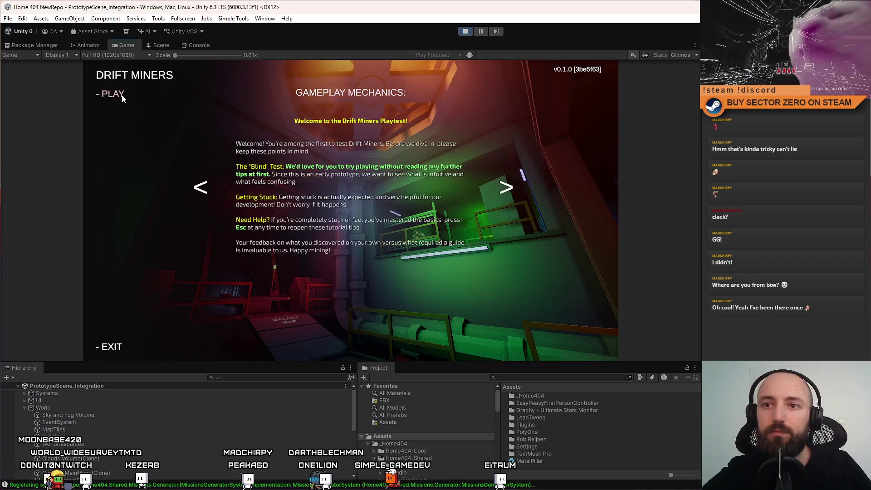
pyautogui.click(120, 93)
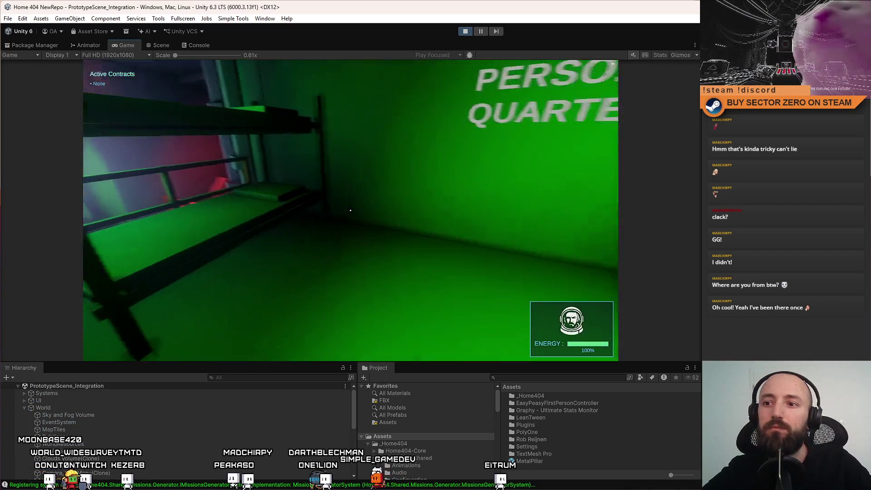
# Show the game full screen, walk to the Galaxy Map console, and confirm the jump
pyautogui.press('F10')
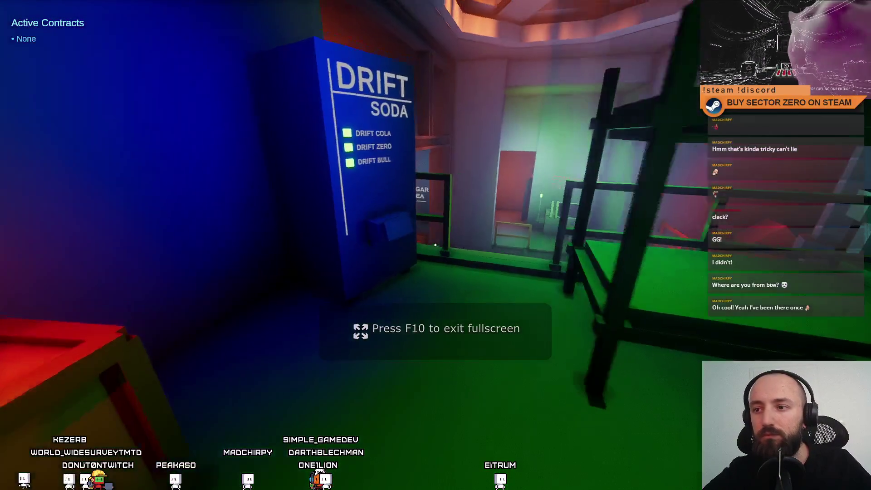
pyautogui.press('w')
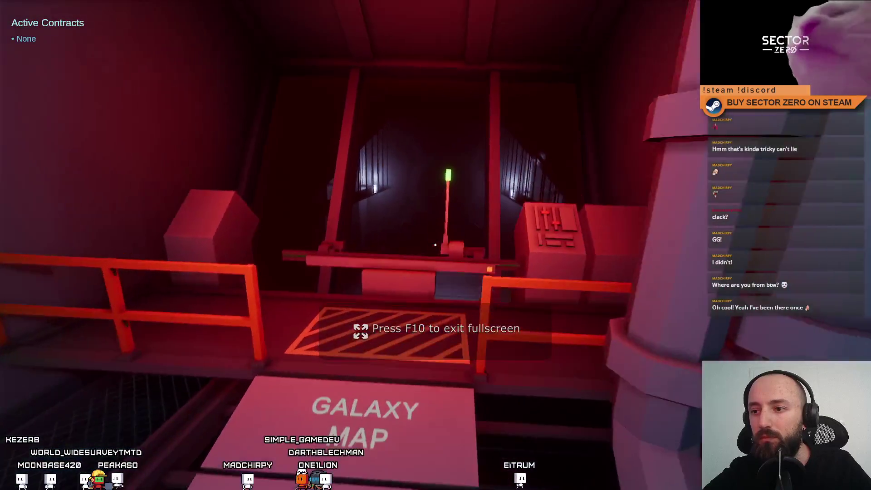
pyautogui.press('w')
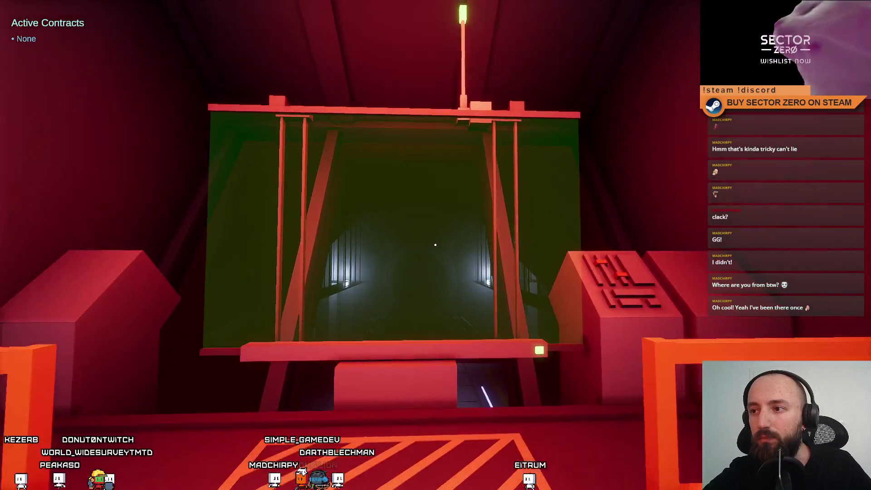
pyautogui.press('w')
pyautogui.click(435, 245)
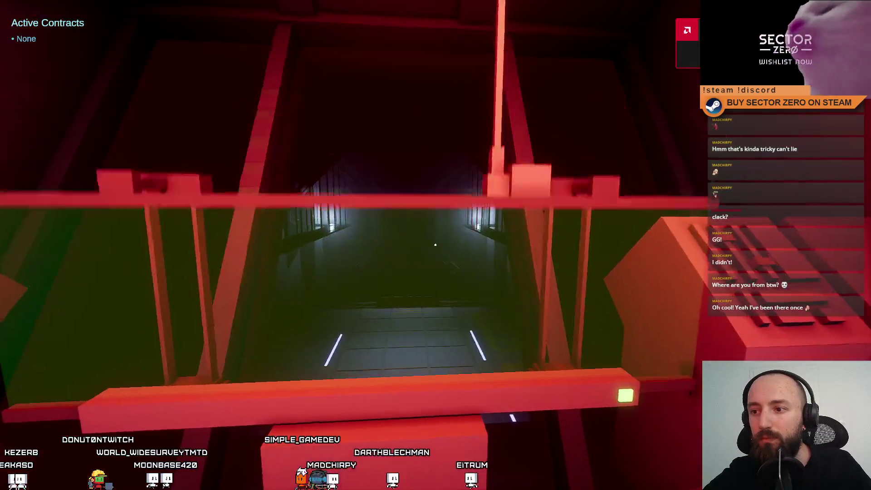
# Walk through the orange-lit engine room to the green hangar-travel machine and use it
pyautogui.press('w')
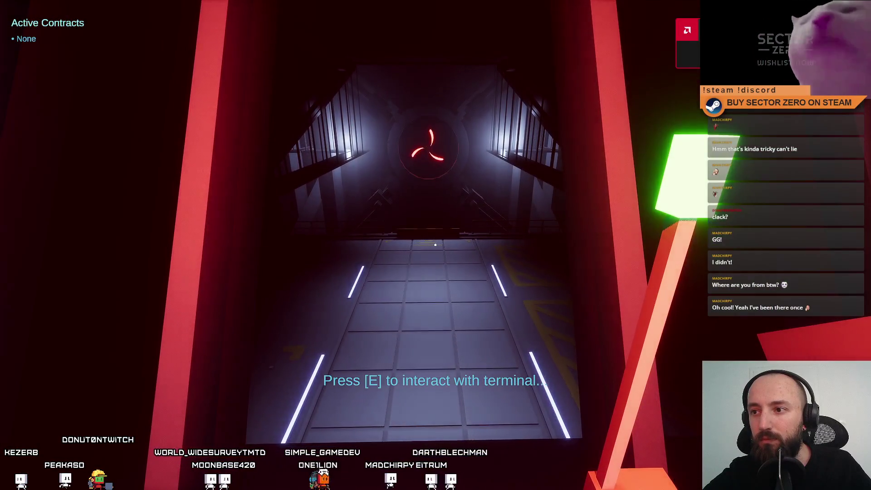
pyautogui.press('w')
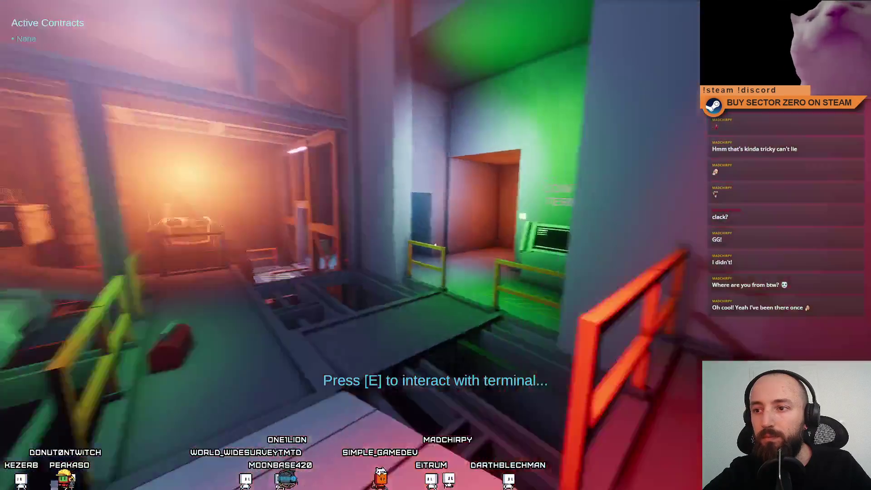
pyautogui.press('w')
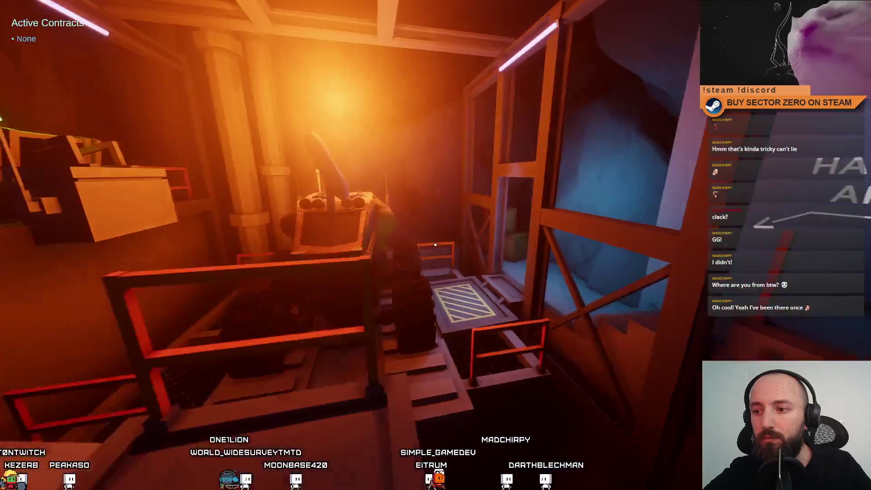
pyautogui.press('w')
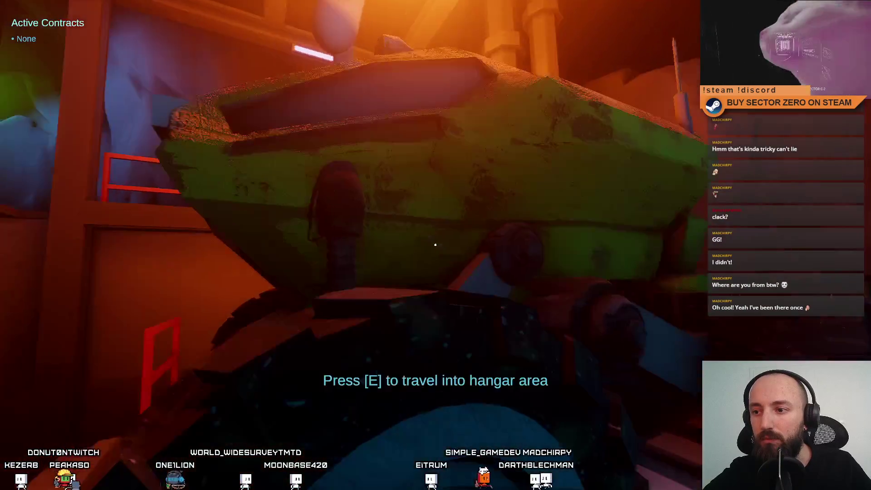
pyautogui.press('e')
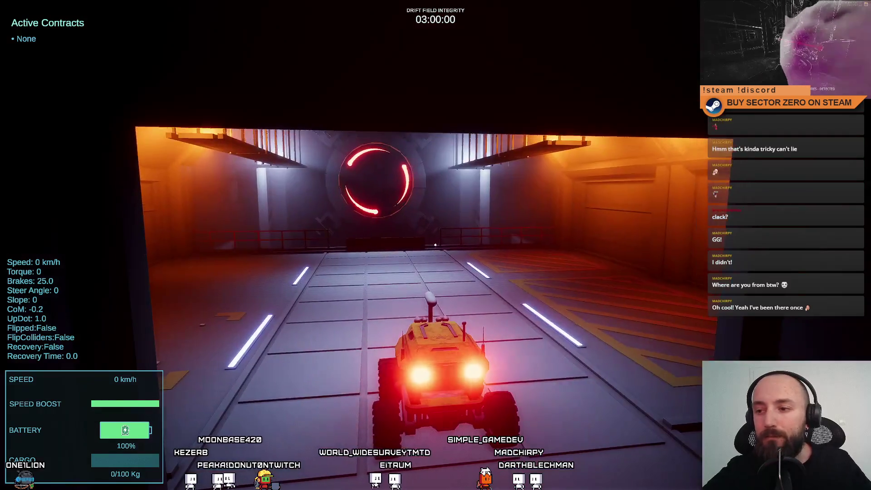
# Drive the rover through the ring deployment tunnel, veering right, out onto the snowy surface
pyautogui.press('w')
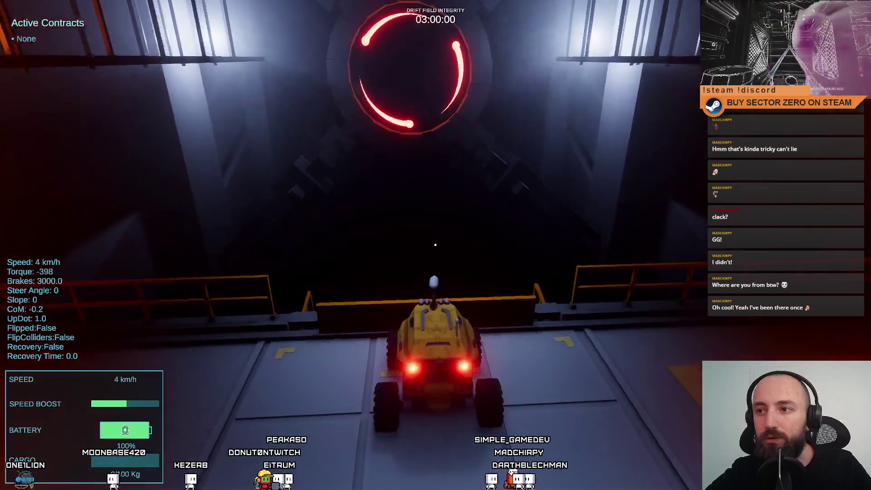
pyautogui.press('w')
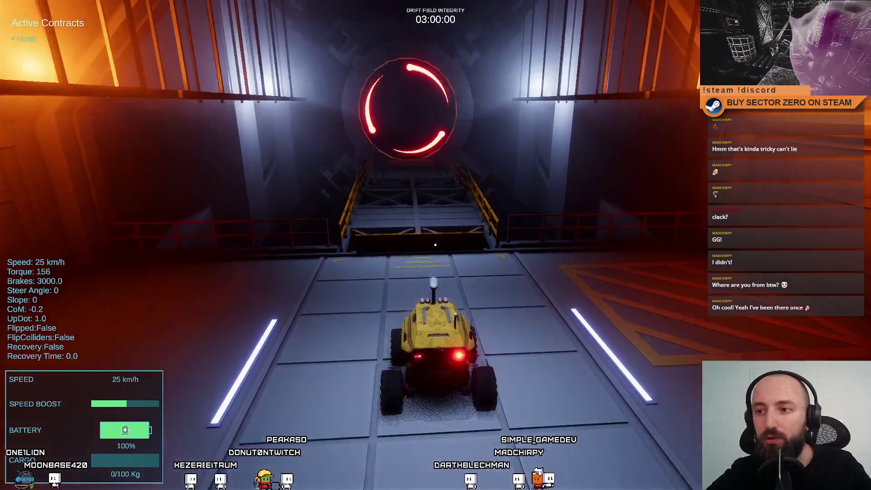
pyautogui.press('w')
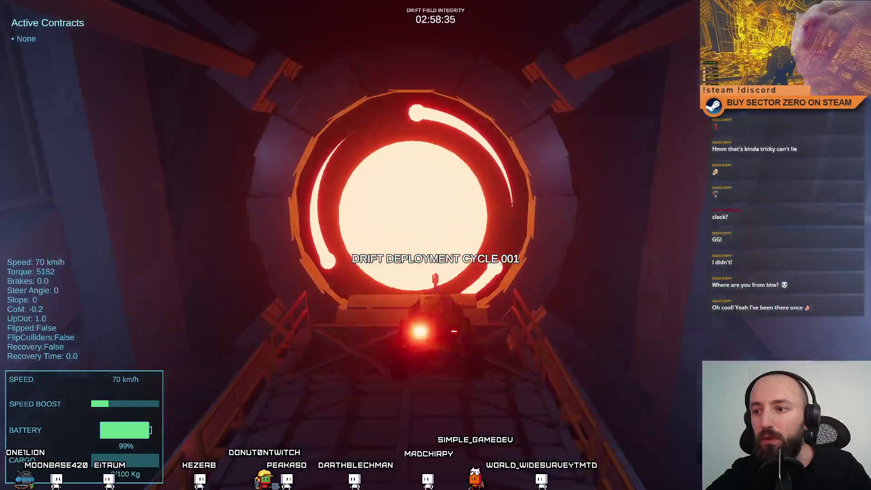
pyautogui.press('d')
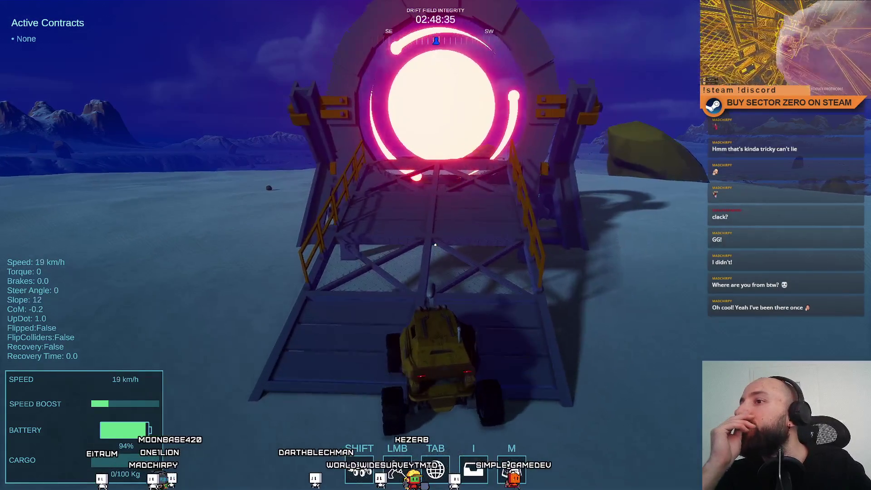
# Drive the rover up the portal ramp toward the gate, then slow and reverse away
pyautogui.press('w')
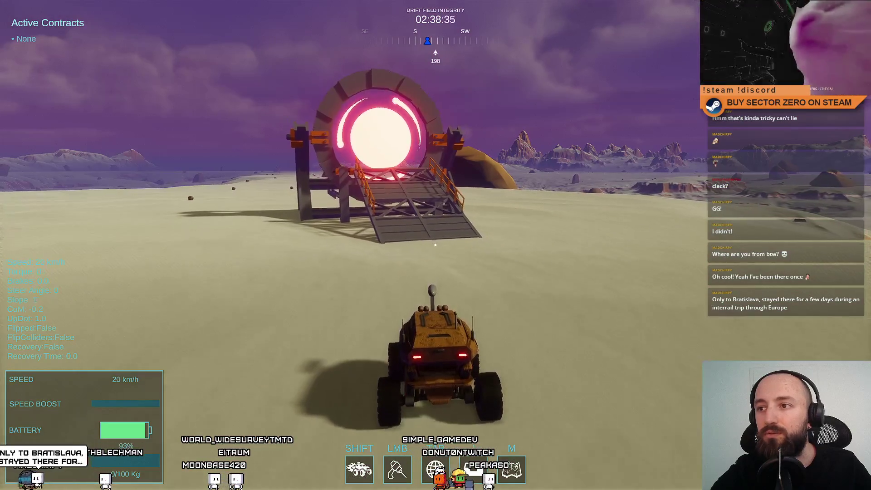
pyautogui.press('w')
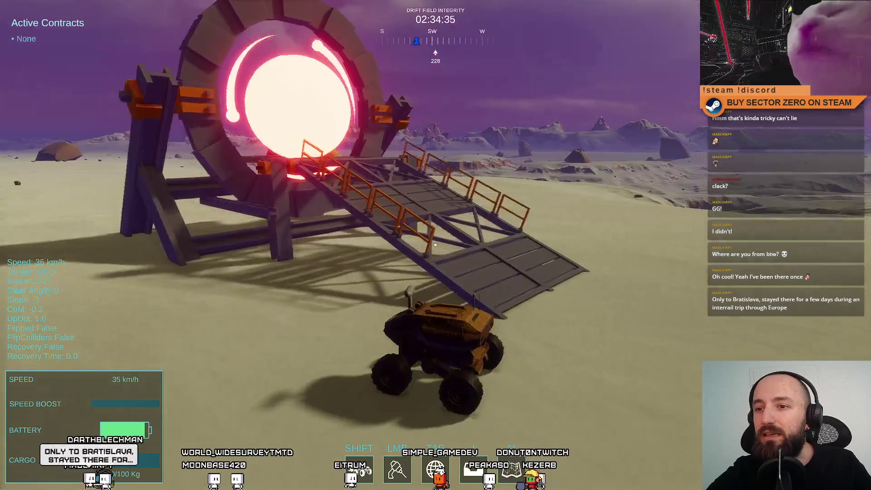
pyautogui.press('s')
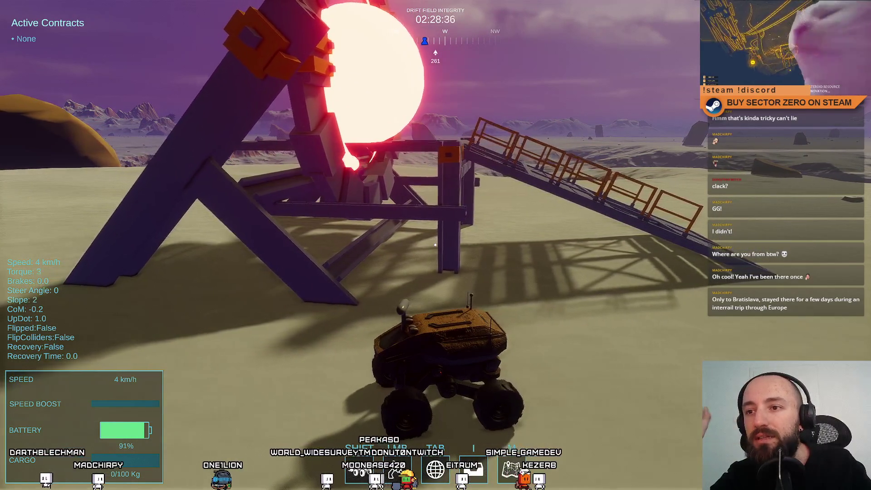
pyautogui.press('s')
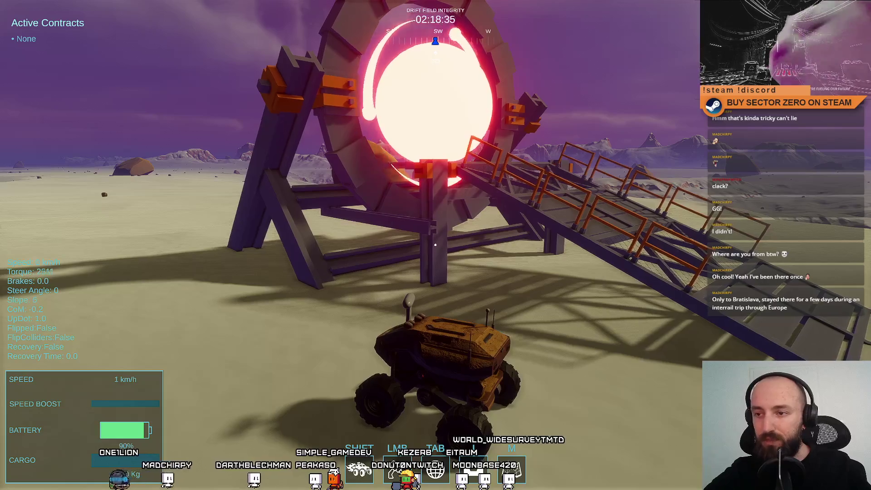
# Steer the rover around the tower, brake to a stop, and return to the editor's Scene view
pyautogui.press('d')
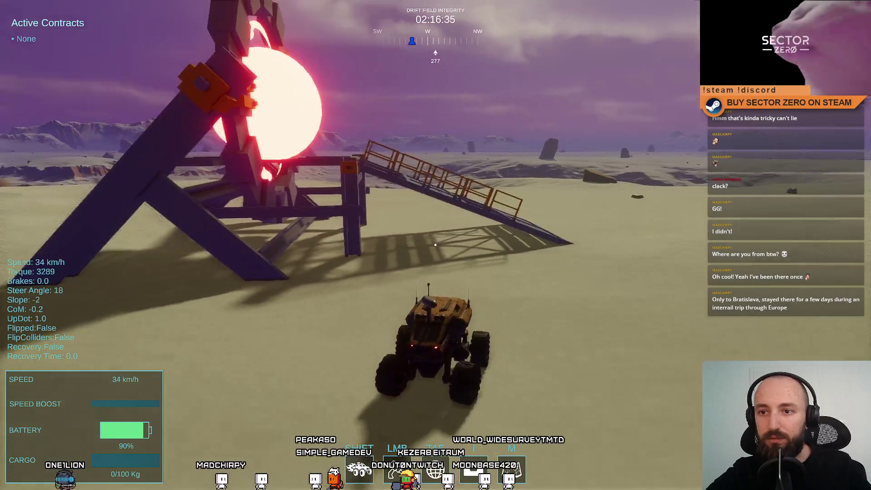
pyautogui.press('d')
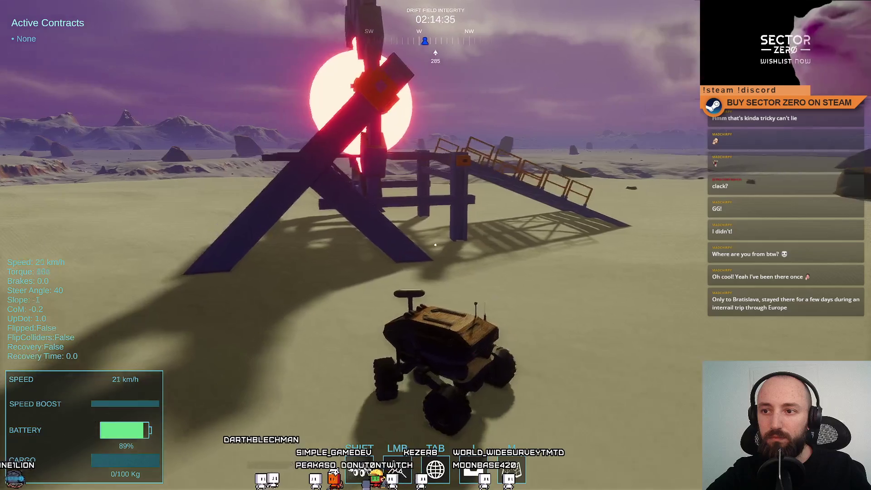
pyautogui.press('w')
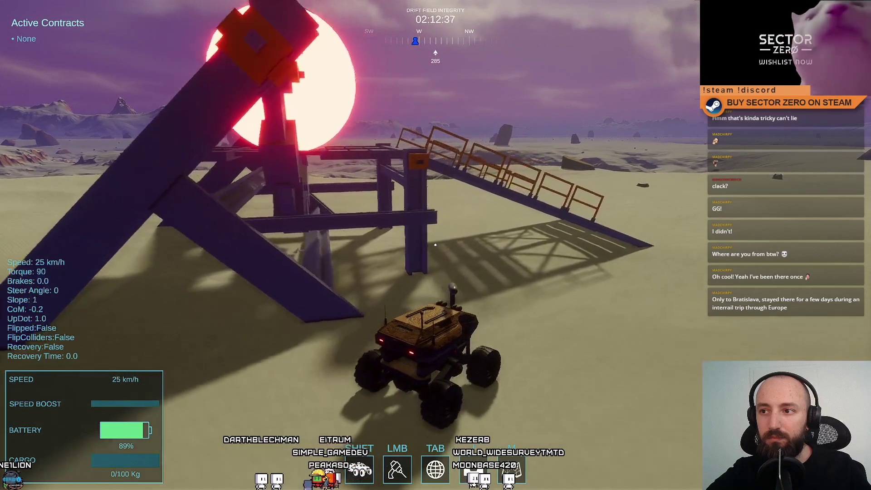
pyautogui.press('s')
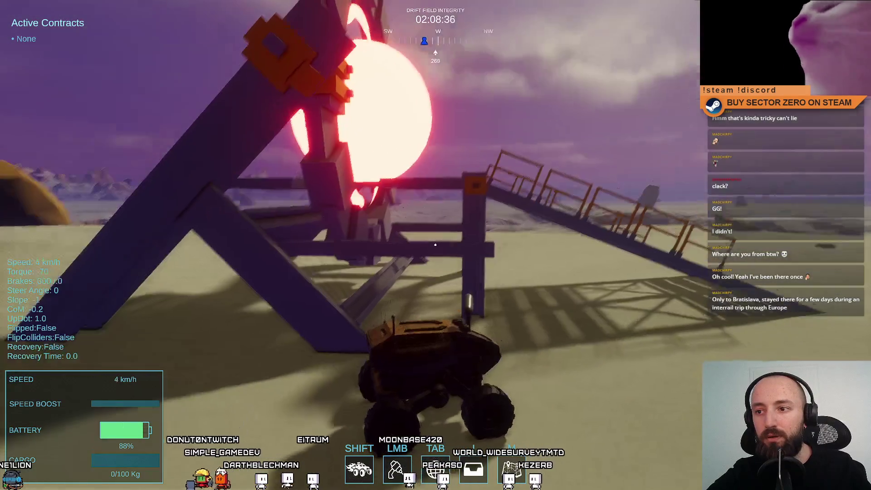
pyautogui.press('w')
pyautogui.press('w')
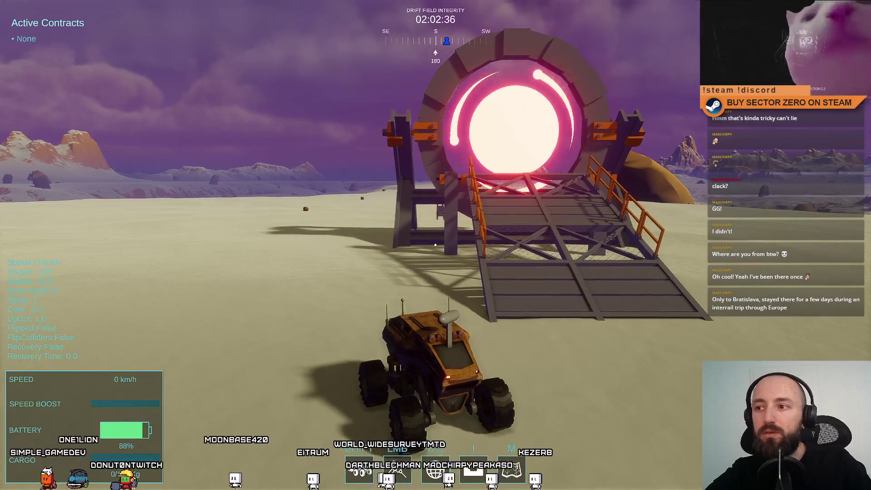
pyautogui.press('F11')
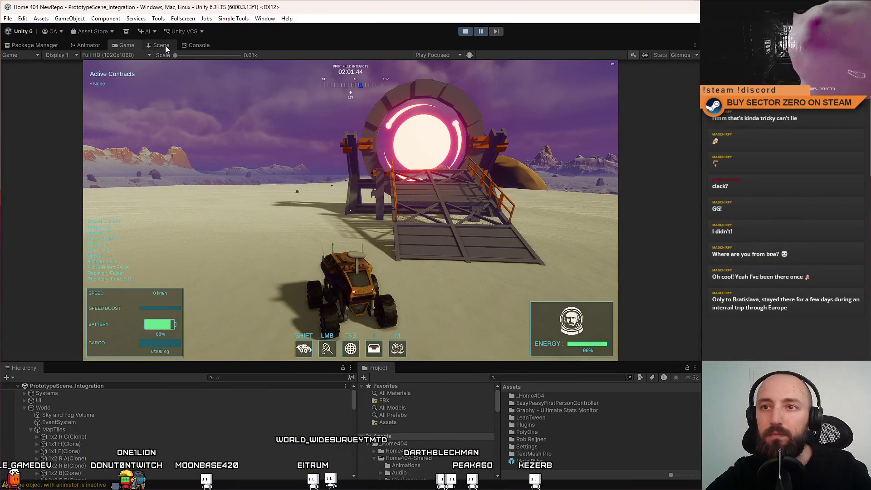
pyautogui.click(162, 45)
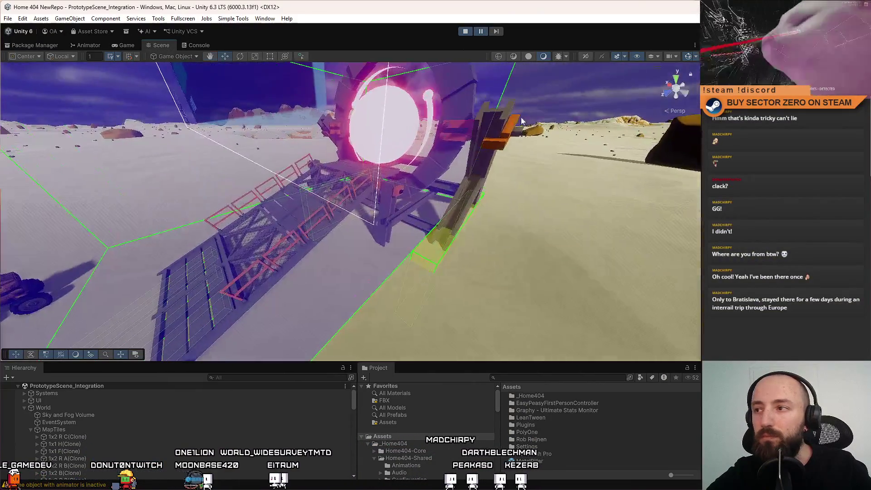
pyautogui.moveTo(545, 173); pyautogui.dragTo(350, 211)
pyautogui.click(326, 208)
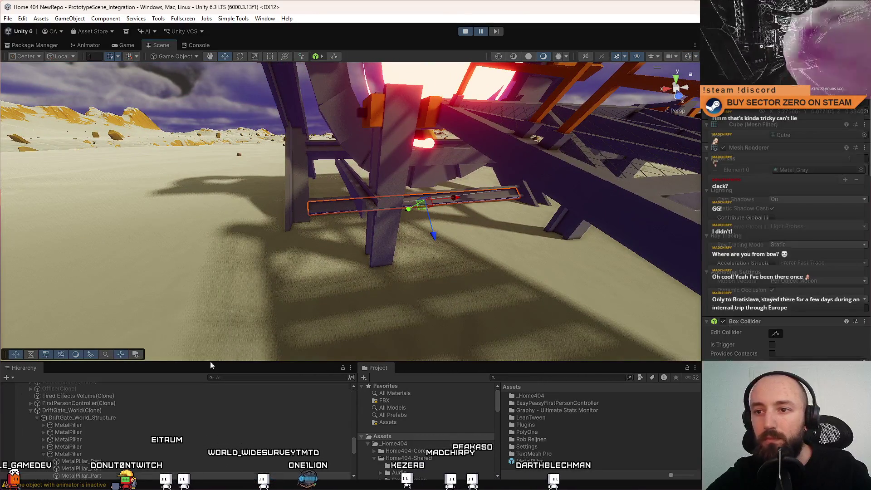
pyautogui.click(243, 311)
pyautogui.moveTo(244, 311)
pyautogui.mouseDown()
pyautogui.moveTo(443, 239)
pyautogui.moveTo(268, 236)
pyautogui.mouseUp()
pyautogui.hotkey('ctrl', '2')
# Drive the rover onto the gate ramp and stop
pyautogui.press('w')
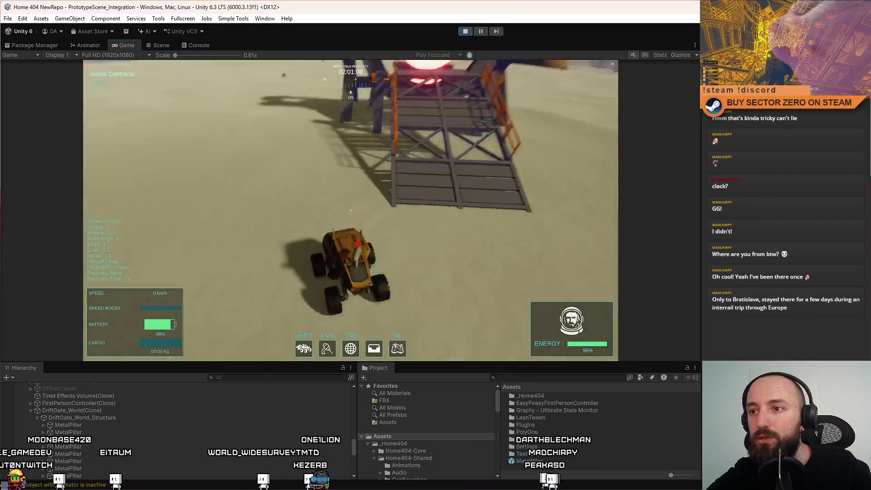
pyautogui.press('w')
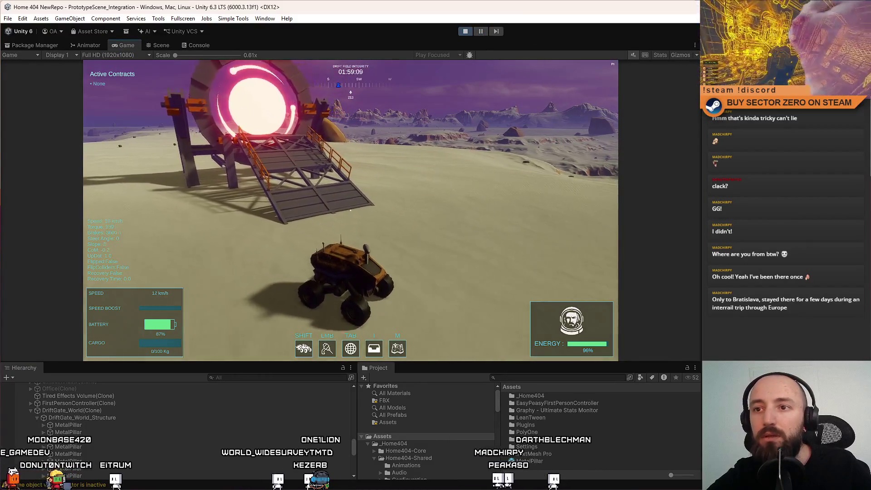
pyautogui.press('w')
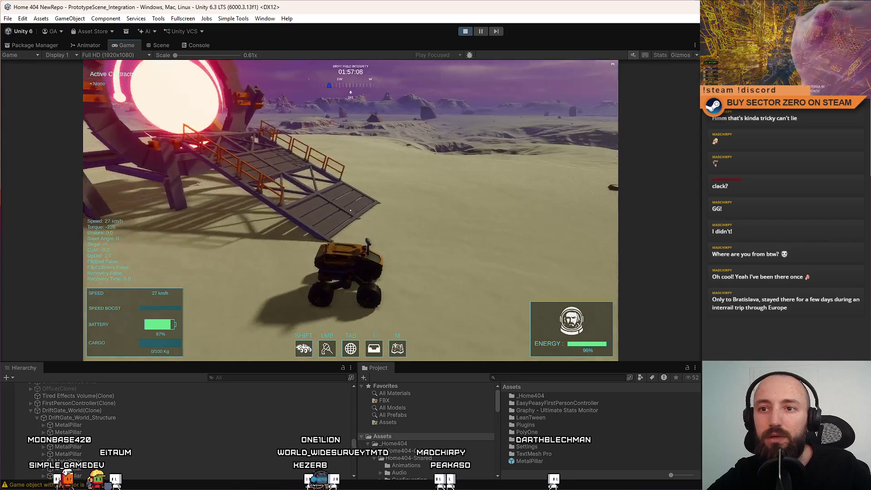
pyautogui.press('s')
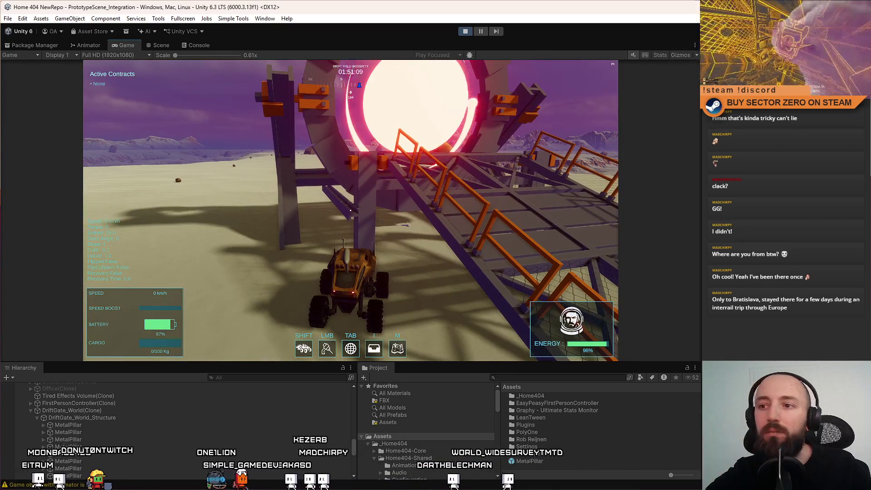
# Circle the rover right, then left around the gate until it faces the gate head-on
pyautogui.press('w')
pyautogui.press('d')
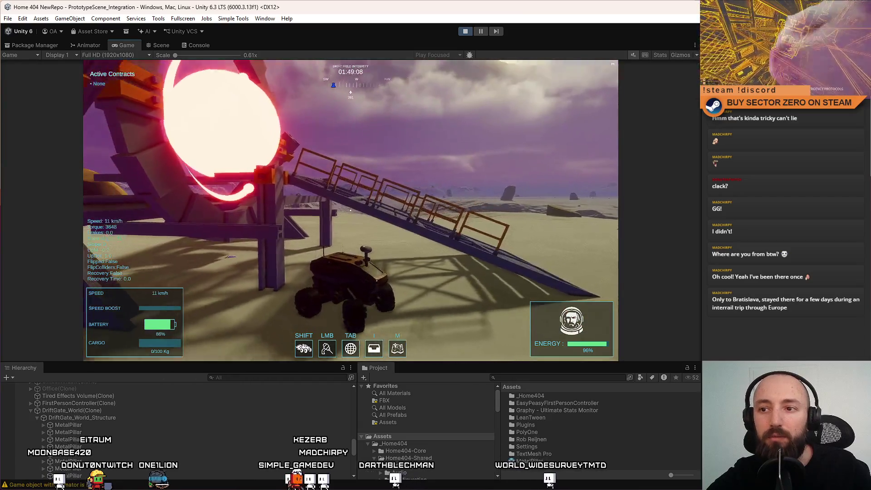
pyautogui.press('w')
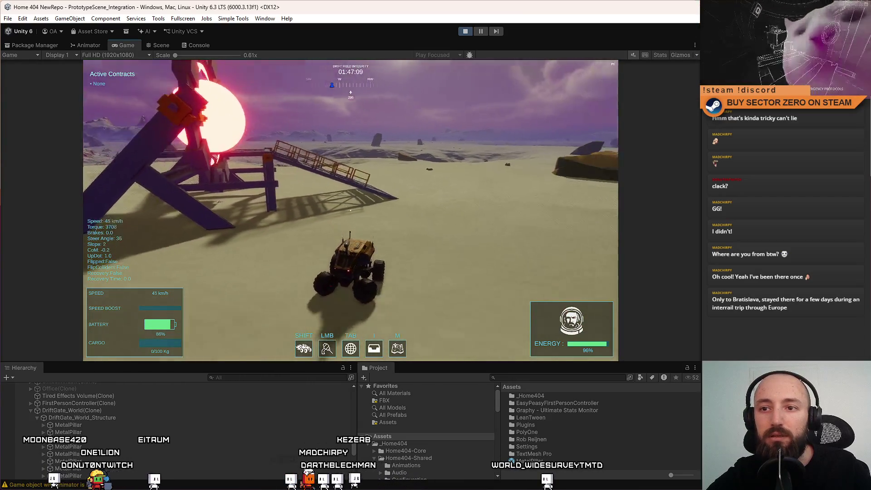
pyautogui.press('w')
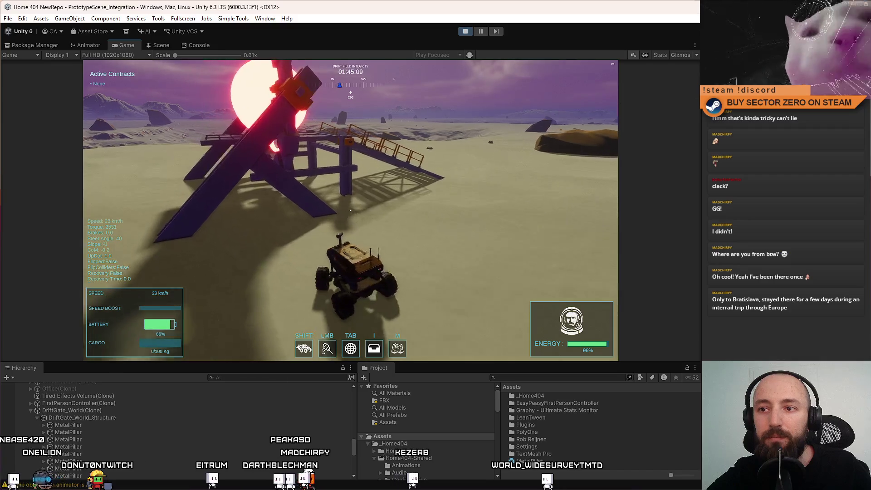
pyautogui.press('a')
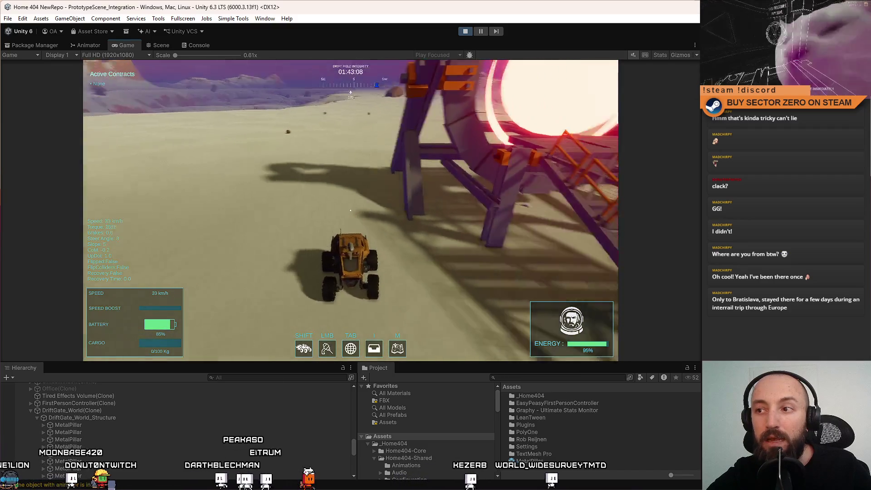
pyautogui.press('a')
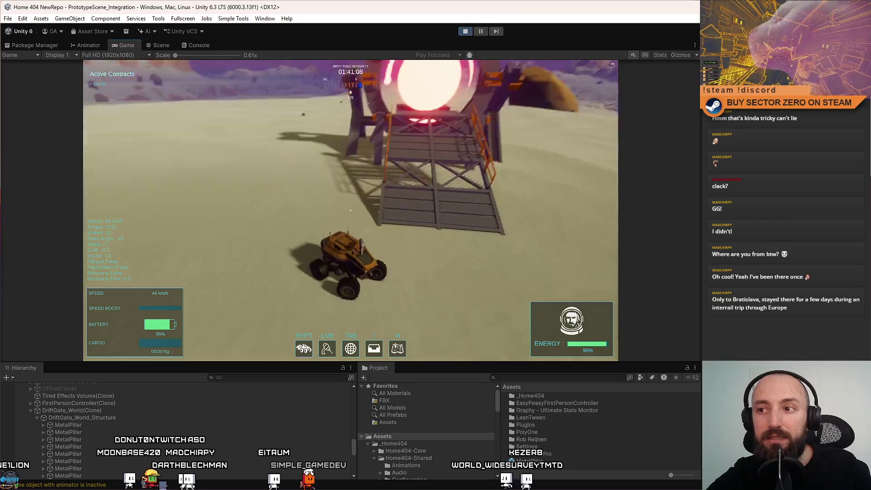
pyautogui.press('a')
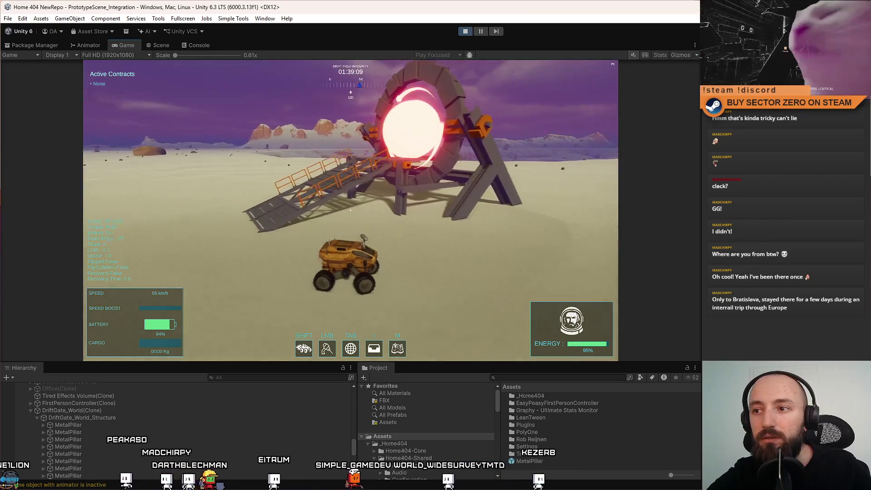
pyautogui.press('s')
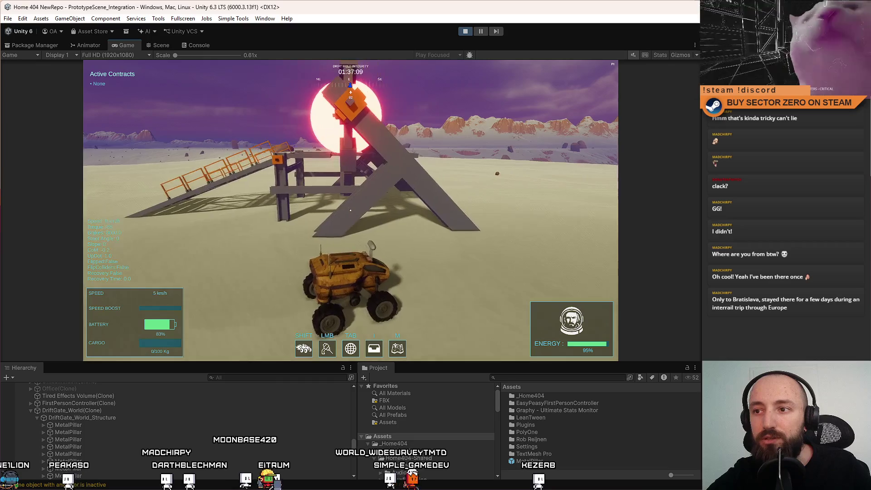
# Accelerate the rover past the glowing gate, brake to a stop, and pause the game
pyautogui.press('w')
pyautogui.press('a')
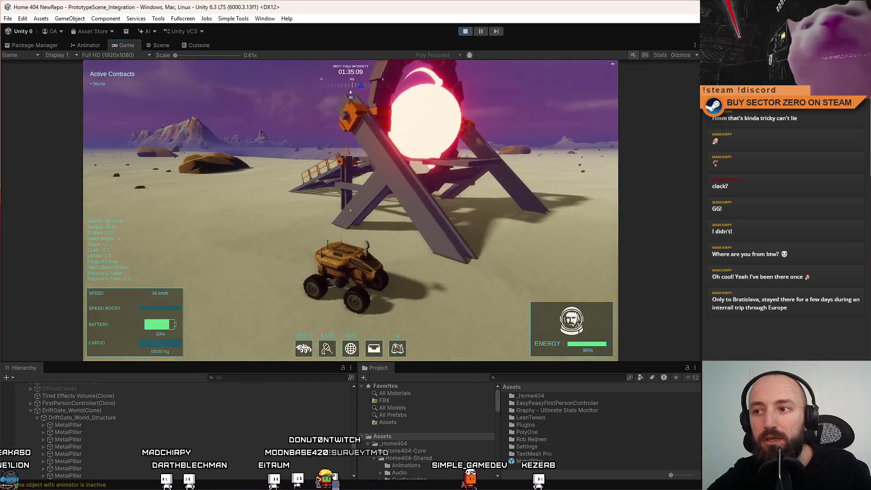
pyautogui.press('w')
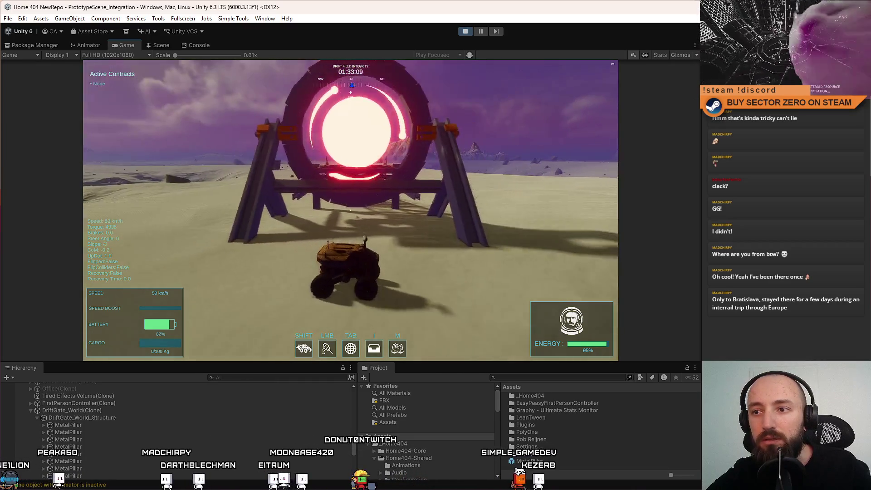
pyautogui.press('w')
pyautogui.press('a')
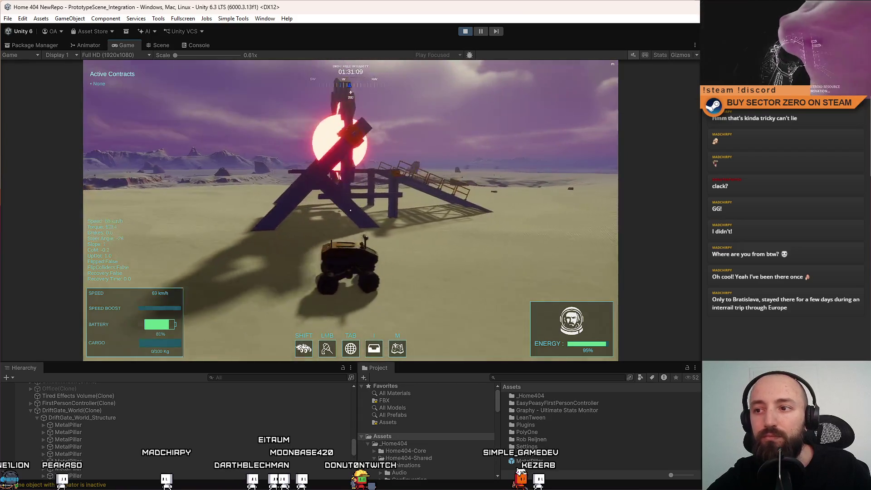
pyautogui.press('s')
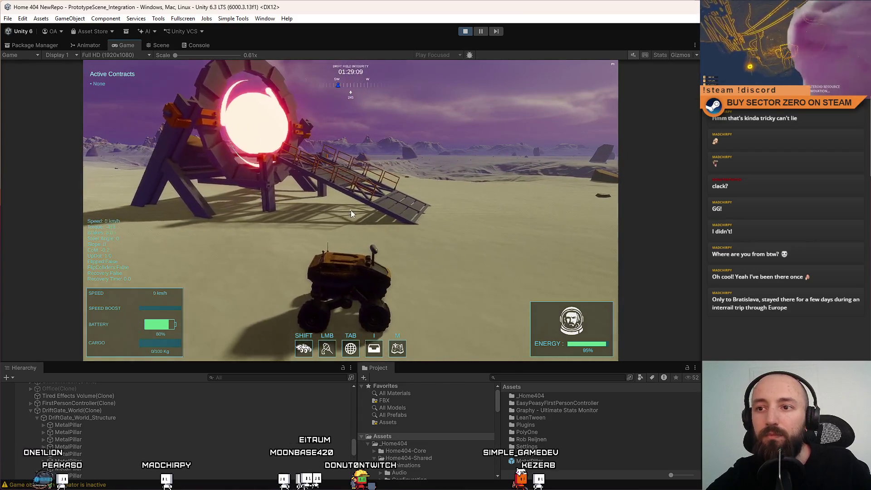
pyautogui.press('Escape')
pyautogui.click(480, 31)
# In the Scene view, frame the parent MetalPillar and look down on the gate's beam
pyautogui.click(162, 46)
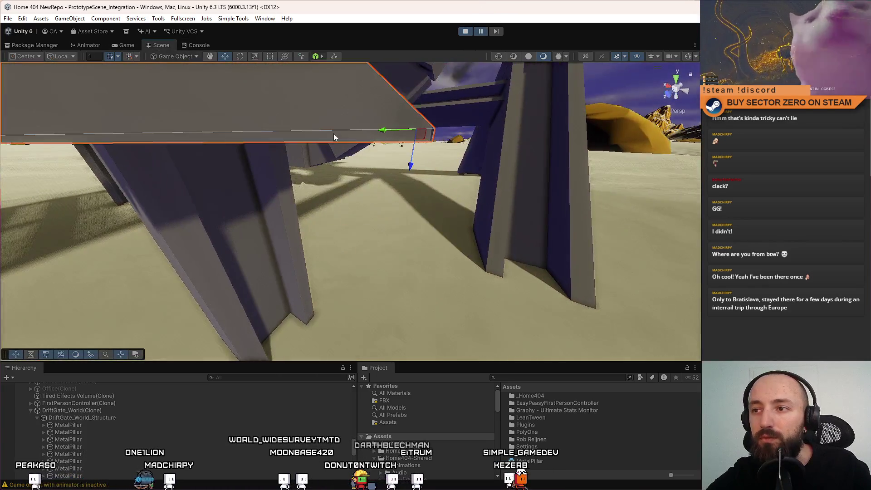
pyautogui.moveTo(334, 134)
pyautogui.mouseDown()
pyautogui.moveTo(211, 141)
pyautogui.moveTo(412, 140)
pyautogui.moveTo(386, 157)
pyautogui.mouseUp()
pyautogui.doubleClick(132, 461)
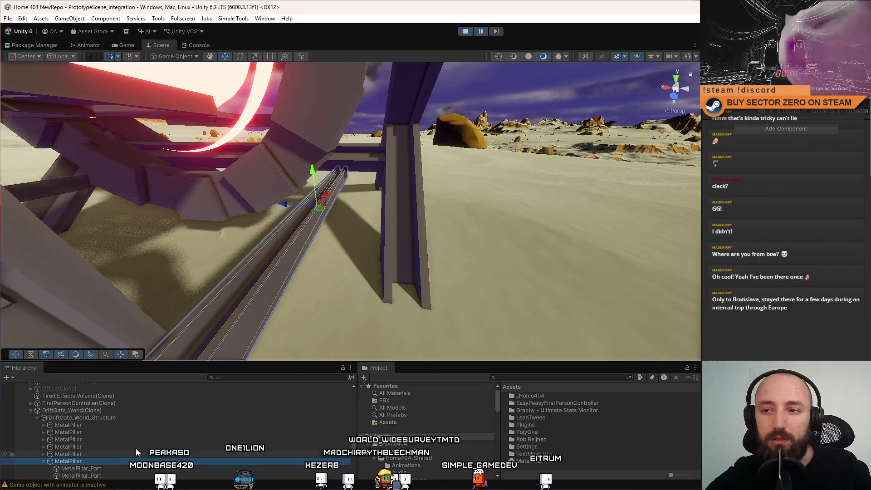
pyautogui.moveTo(343, 182)
pyautogui.mouseDown()
pyautogui.moveTo(408, 194)
pyautogui.moveTo(513, 182)
pyautogui.moveTo(631, 151)
pyautogui.moveTo(585, 198)
pyautogui.moveTo(372, 173)
pyautogui.moveTo(382, 149)
pyautogui.moveTo(793, 305)
pyautogui.moveTo(558, 205)
pyautogui.moveTo(549, 161)
pyautogui.mouseUp()
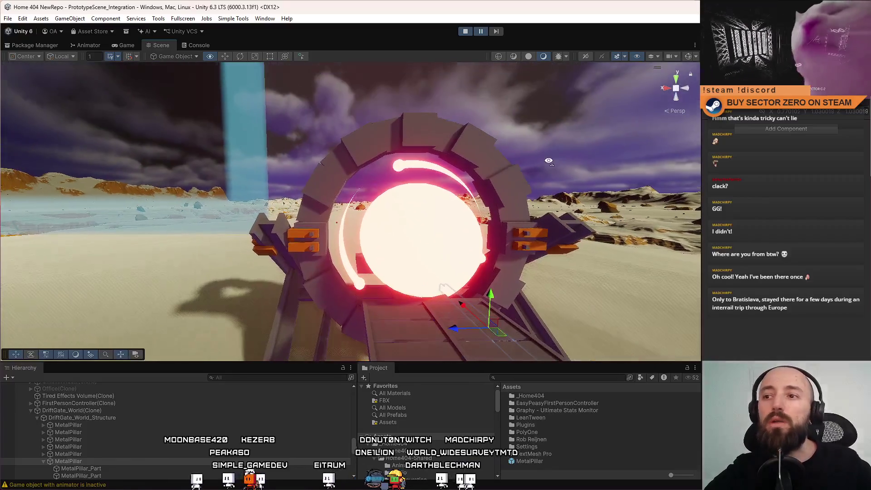
# Select all the DriftGate_Part ring objects of the gate in the Hierarchy
pyautogui.click(415, 140)
pyautogui.doubleClick(115, 468)
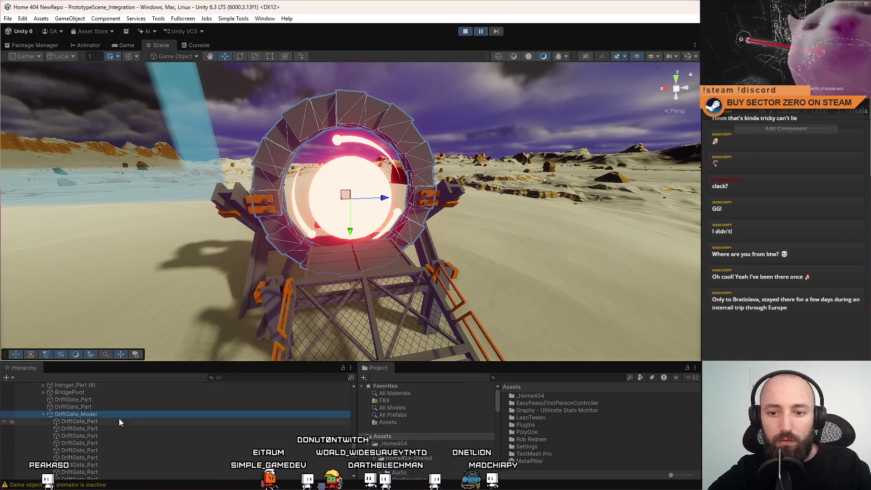
pyautogui.click(119, 419)
pyautogui.scroll(-3, 121, 446)
pyautogui.keyDown('shift'); pyautogui.click(110, 398); pyautogui.keyUp('shift')
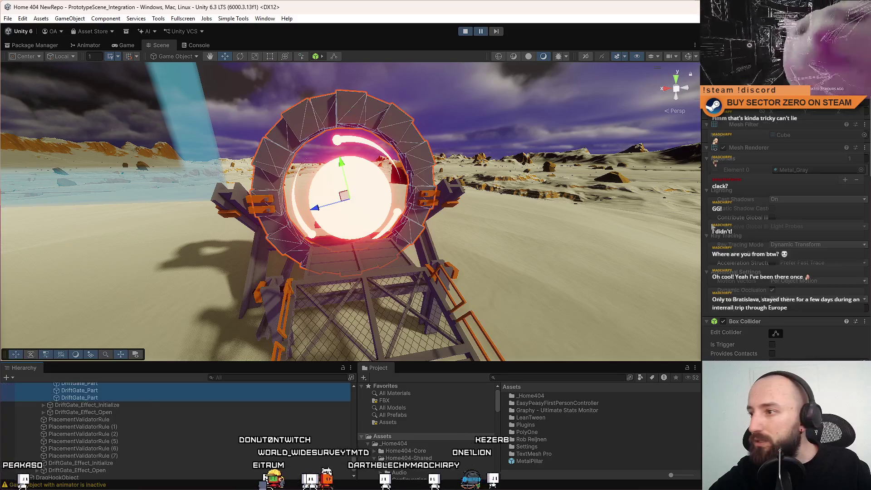
# Search the material picker for 'metal_' and assign Metal_Black to the ring parts
pyautogui.click(861, 169)
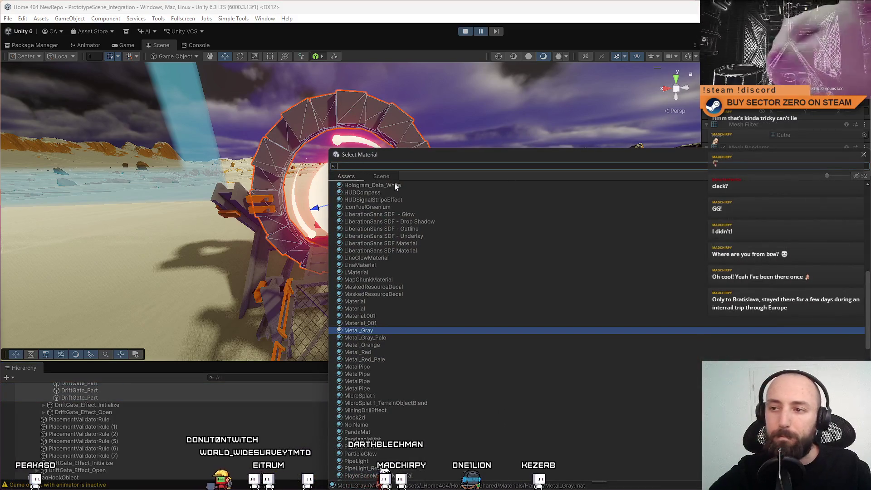
pyautogui.write('metal_')
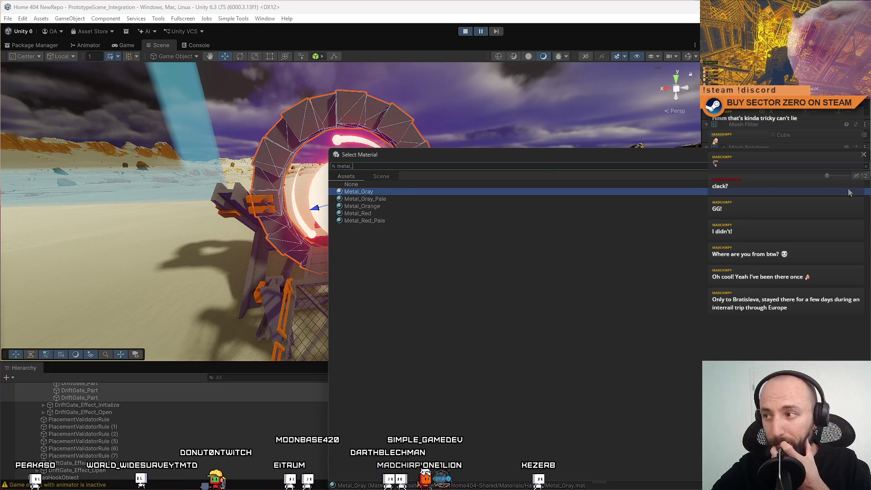
pyautogui.moveTo(827, 179)
pyautogui.mouseDown()
pyautogui.moveTo(853, 177)
pyautogui.moveTo(827, 177)
pyautogui.mouseUp()
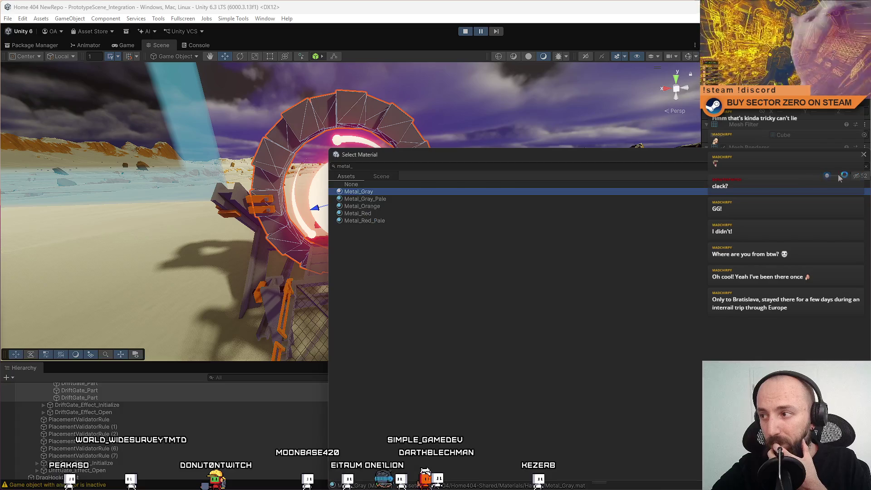
pyautogui.click(391, 192)
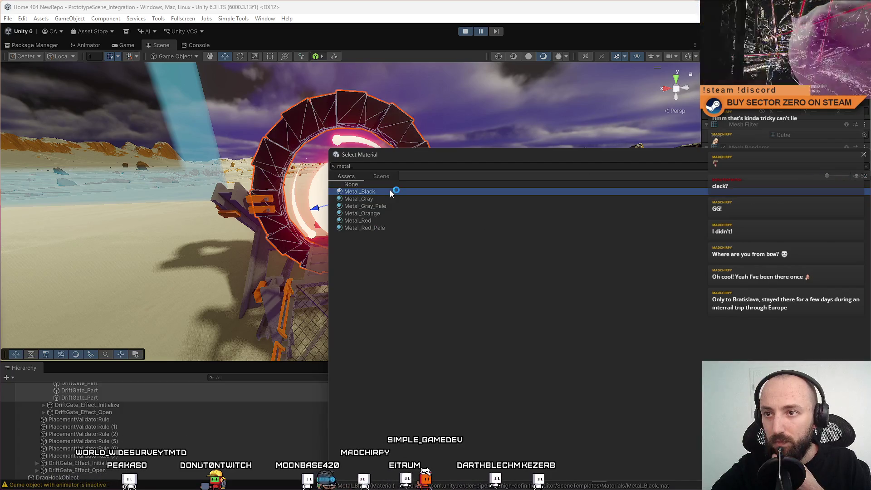
pyautogui.doubleClick(391, 192)
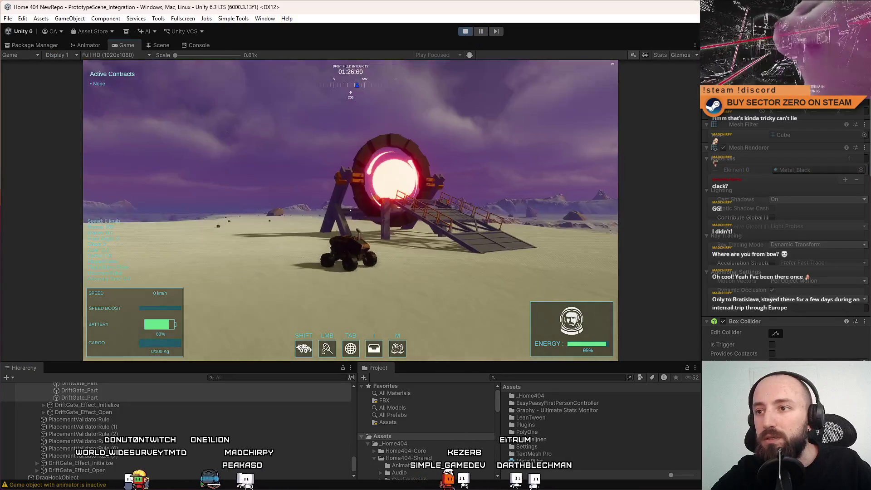
# Drive the rover briefly, then assign Metal_Gray to the ring parts from the material picker
pyautogui.press('w')
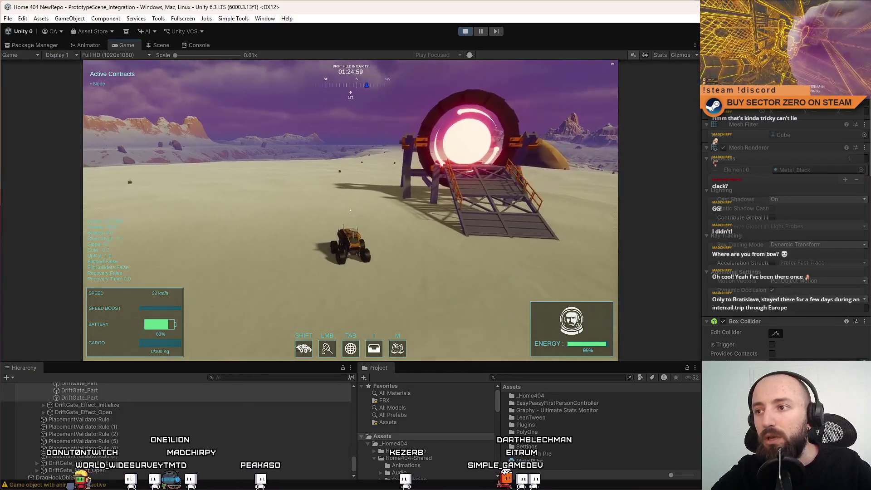
pyautogui.press('s')
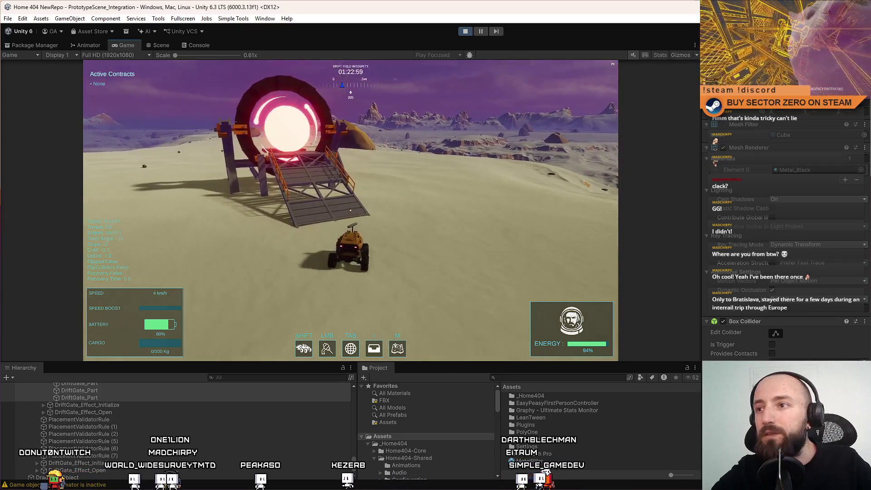
pyautogui.press('Escape')
pyautogui.press('Escape')
pyautogui.click(837, 172)
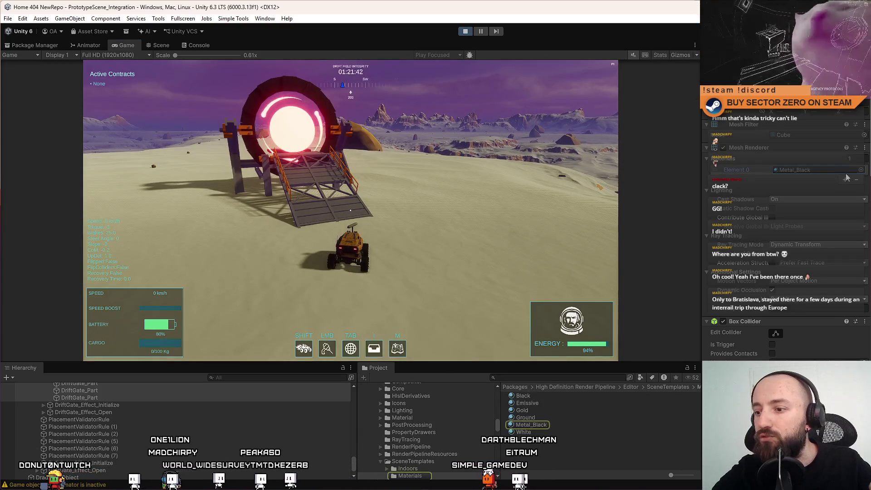
pyautogui.click(862, 170)
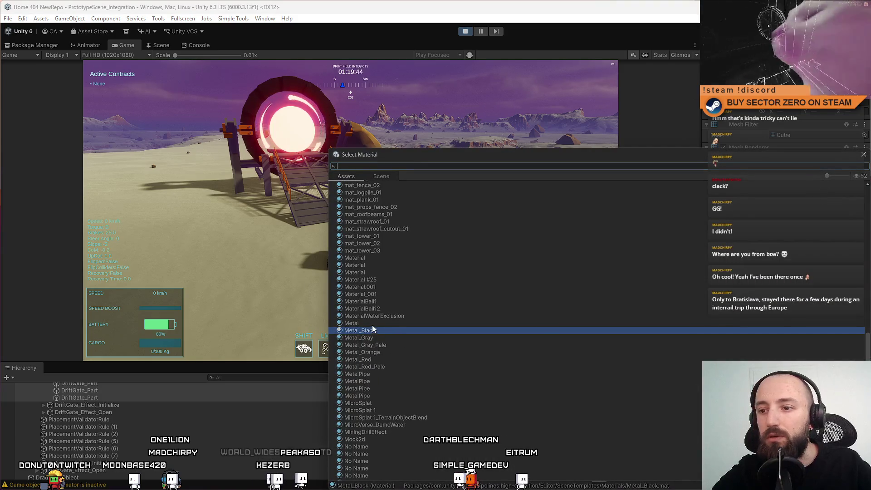
pyautogui.doubleClick(382, 336)
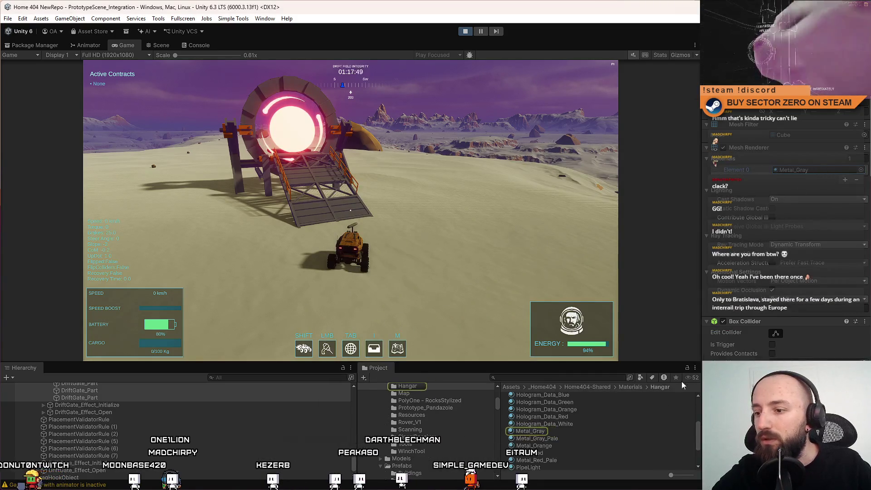
# Reselect the ring parts and drag Metal_Gray 1 into their Element 0 material slot
pyautogui.click(566, 431)
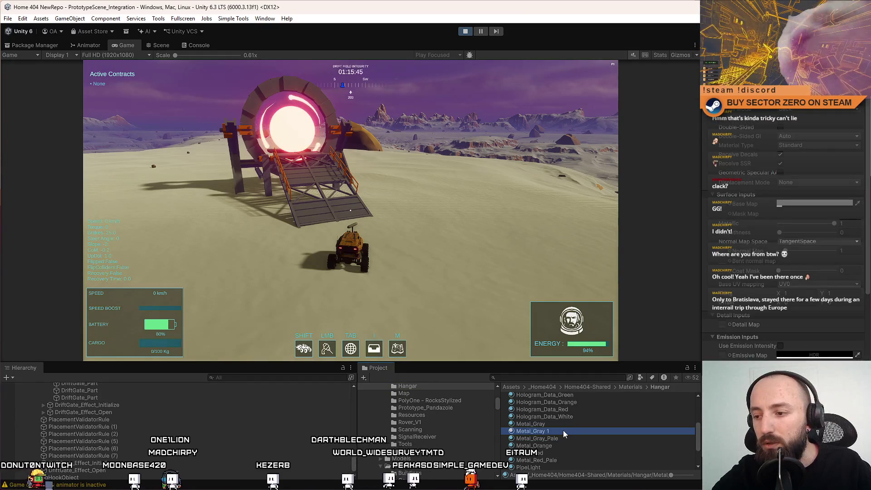
pyautogui.click(561, 426)
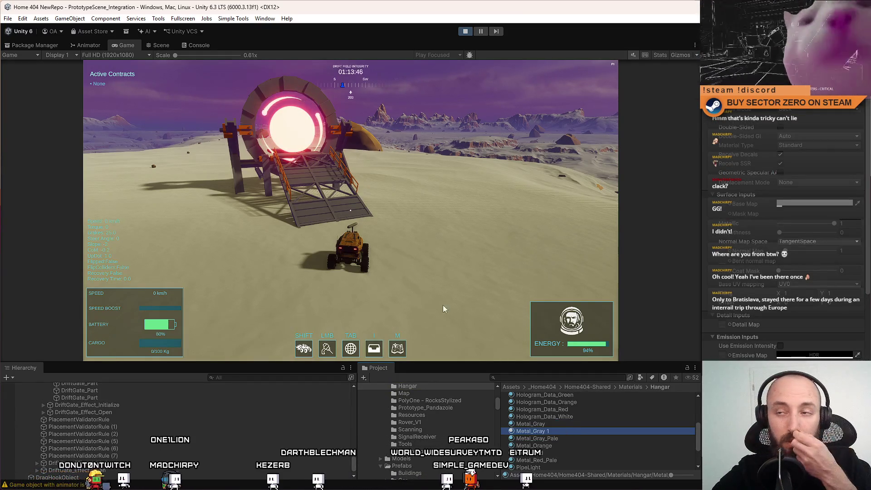
pyautogui.scroll(3, 104, 413)
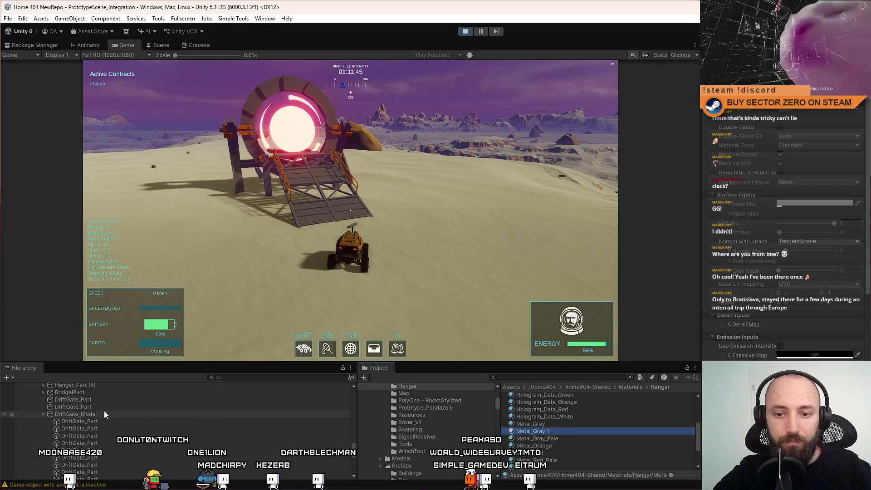
pyautogui.click(107, 429)
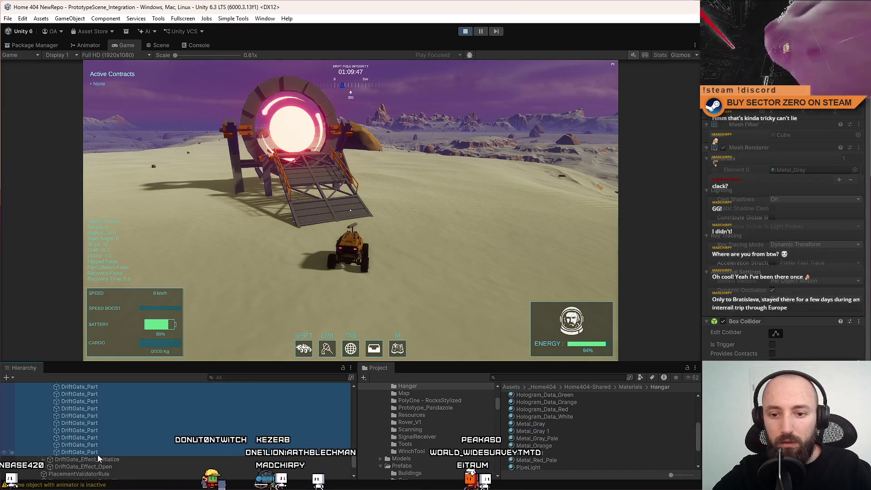
pyautogui.scroll(1, 547, 429)
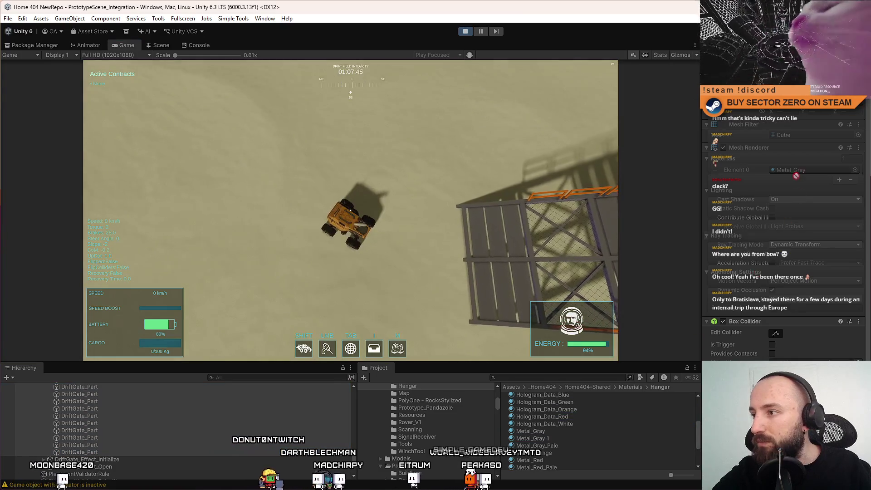
pyautogui.moveTo(535, 438); pyautogui.dragTo(812, 170)
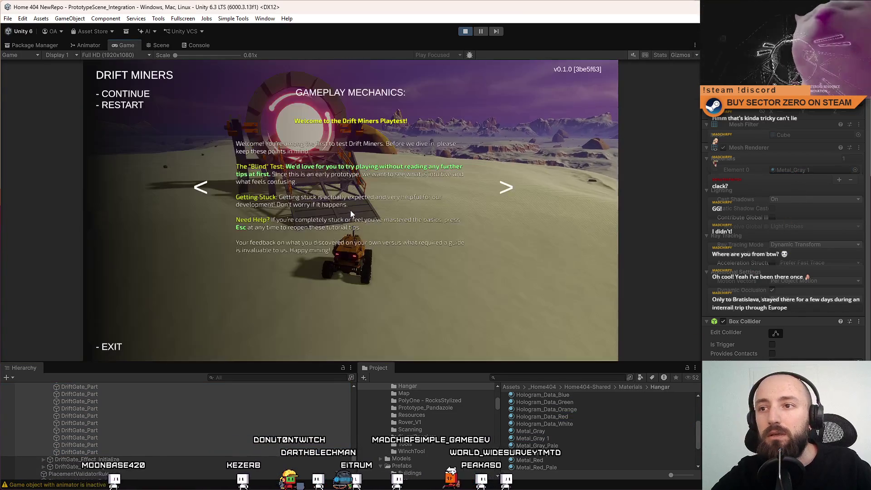
# Open the Metal_Gray 1 material and lighten its colour slightly
pyautogui.click(808, 170)
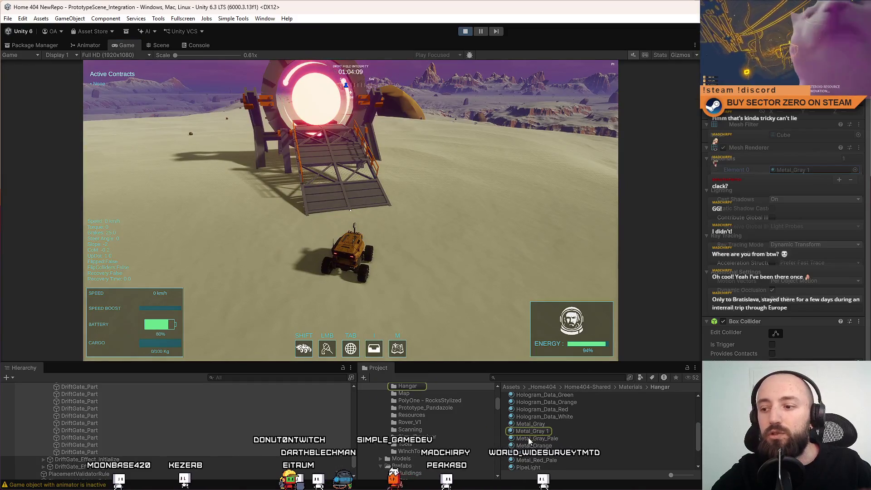
pyautogui.click(534, 432)
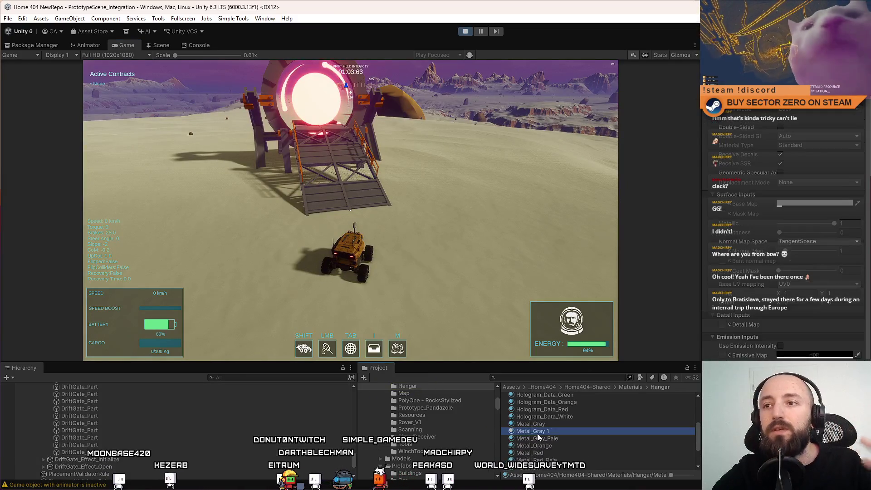
pyautogui.click(803, 203)
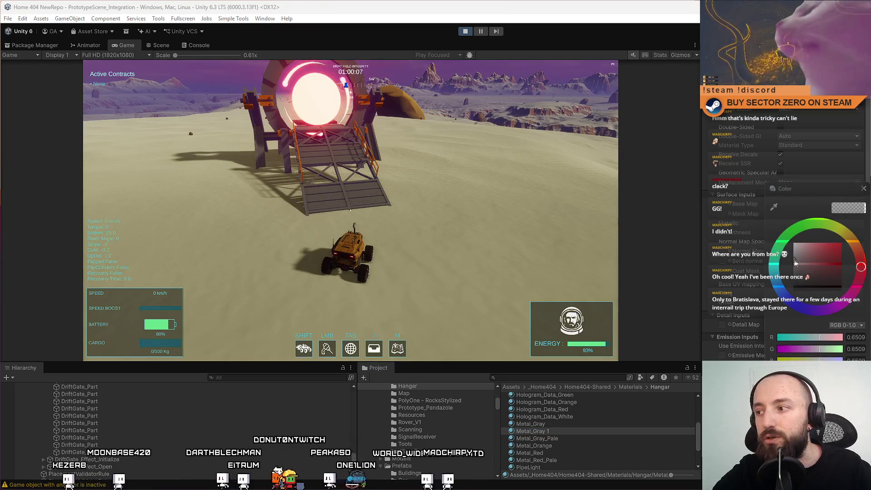
pyautogui.click(795, 260)
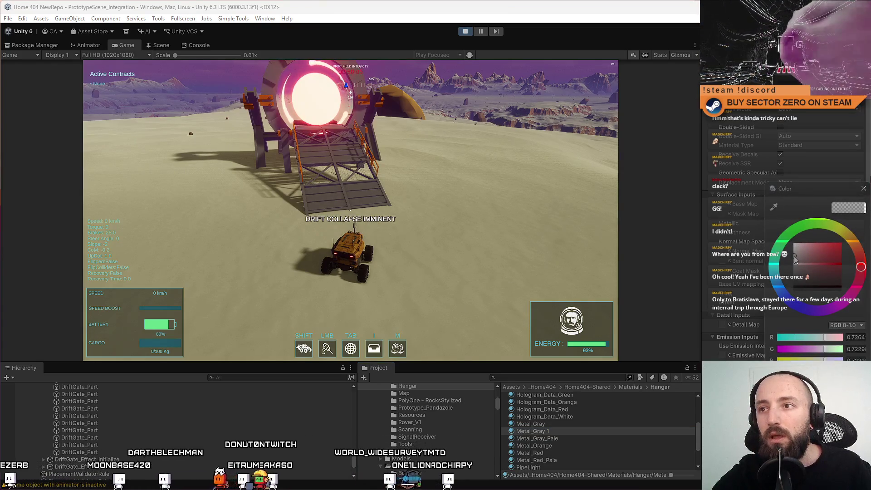
pyautogui.click(421, 189)
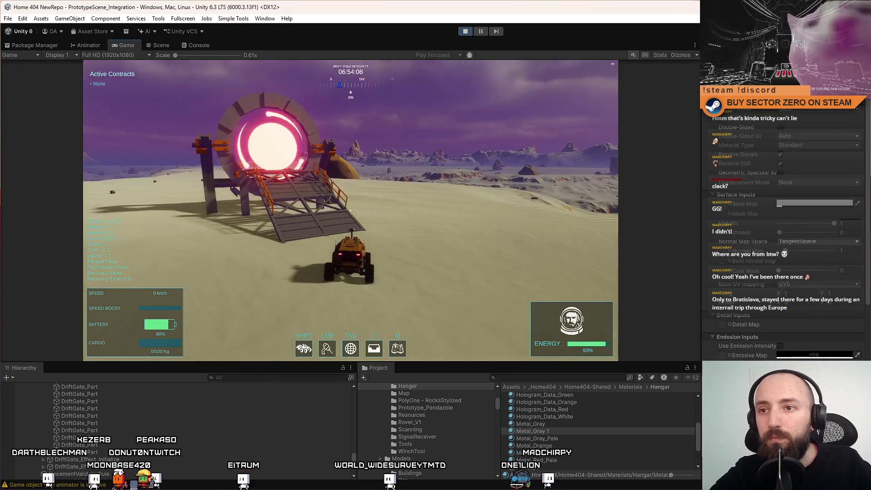
pyautogui.press('Escape')
pyautogui.press('Escape')
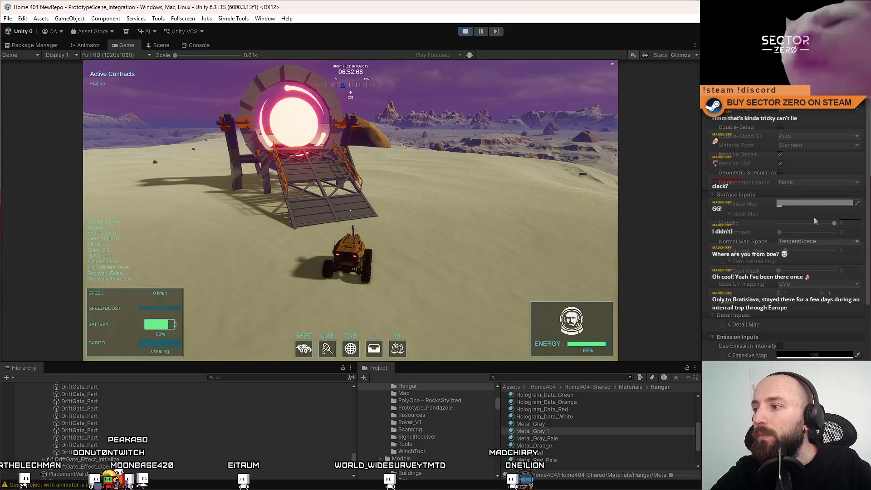
# Set Metal_Gray 1's colour to a mid grey of 0.566, then start renaming the material
pyautogui.click(807, 204)
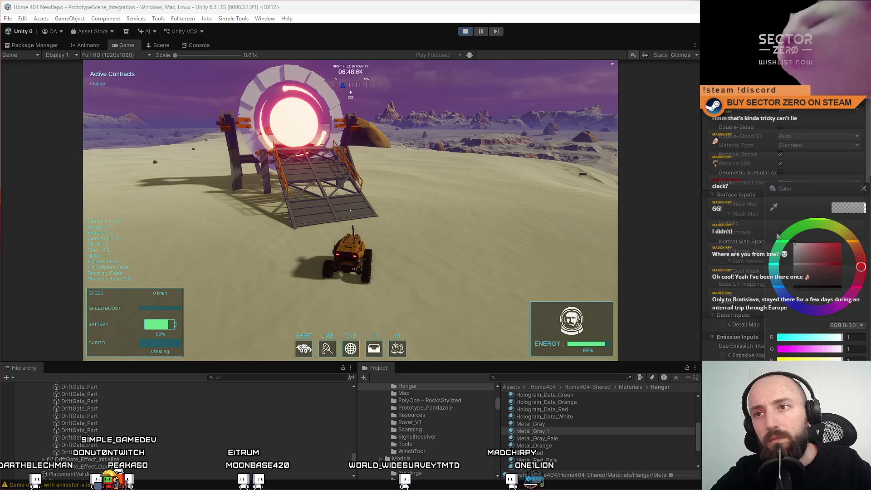
pyautogui.moveTo(775, 244)
pyautogui.mouseDown()
pyautogui.moveTo(763, 256)
pyautogui.moveTo(752, 249)
pyautogui.moveTo(746, 267)
pyautogui.mouseUp()
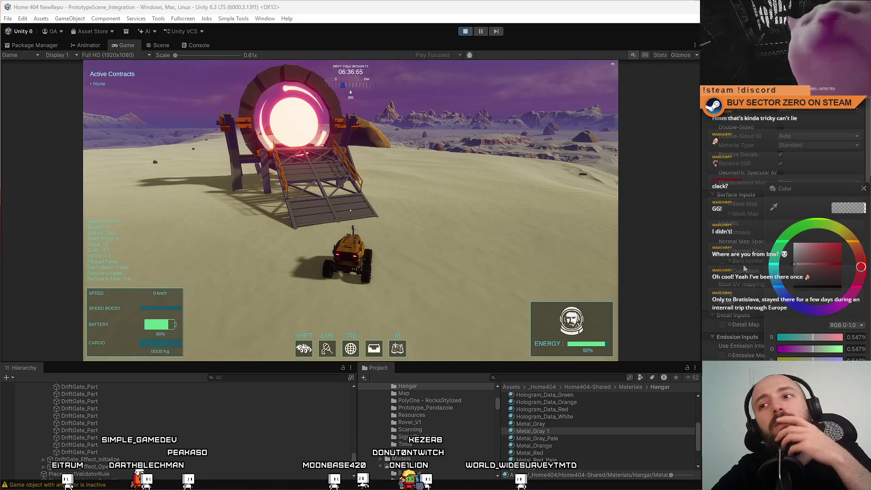
pyautogui.moveTo(744, 267); pyautogui.dragTo(737, 294)
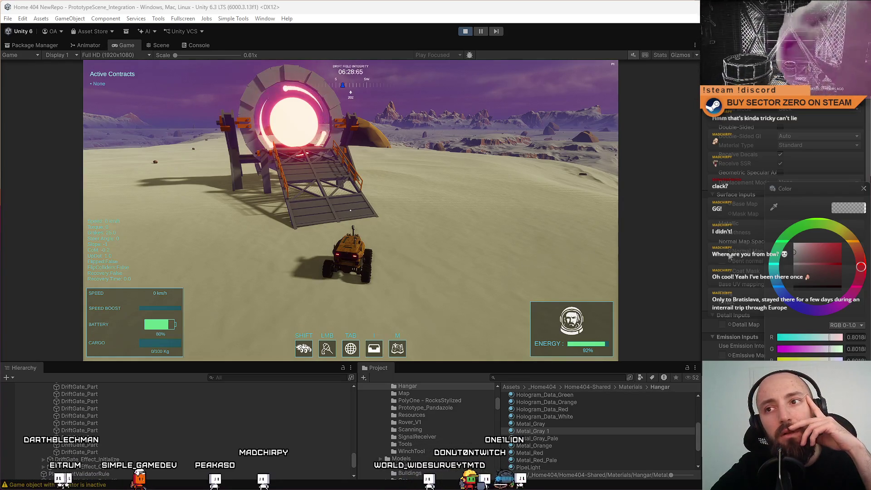
pyautogui.moveTo(730, 256)
pyautogui.mouseDown()
pyautogui.moveTo(724, 268)
pyautogui.moveTo(719, 260)
pyautogui.mouseUp()
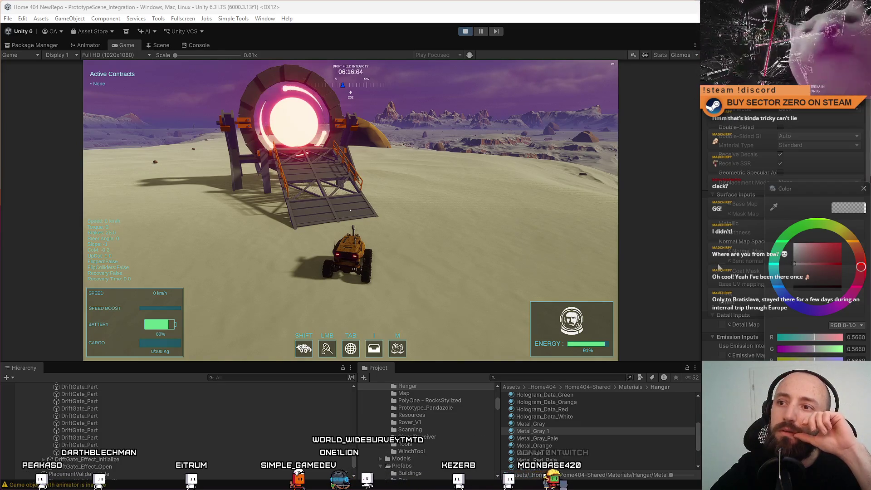
pyautogui.click(863, 190)
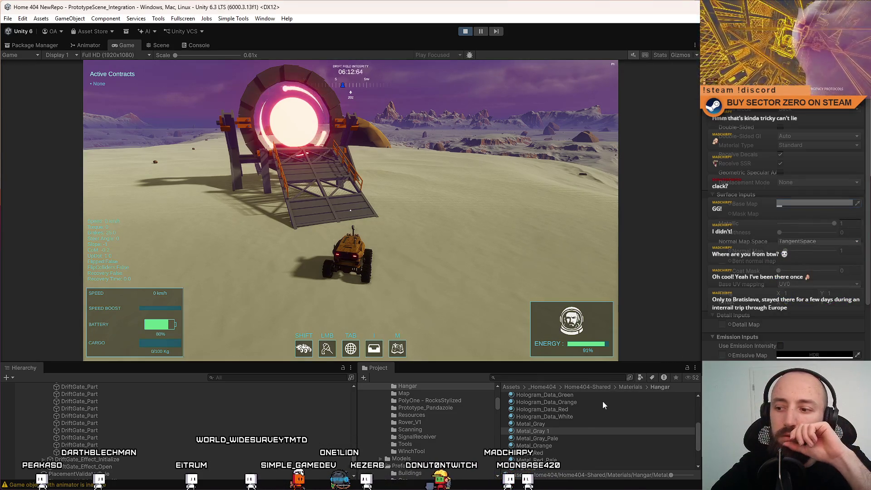
pyautogui.click(559, 432)
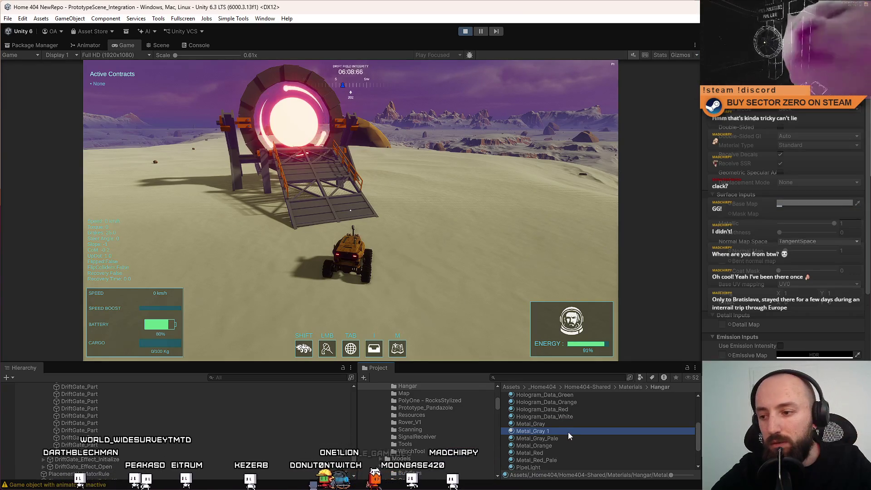
pyautogui.moveTo(534, 431); pyautogui.dragTo(586, 429)
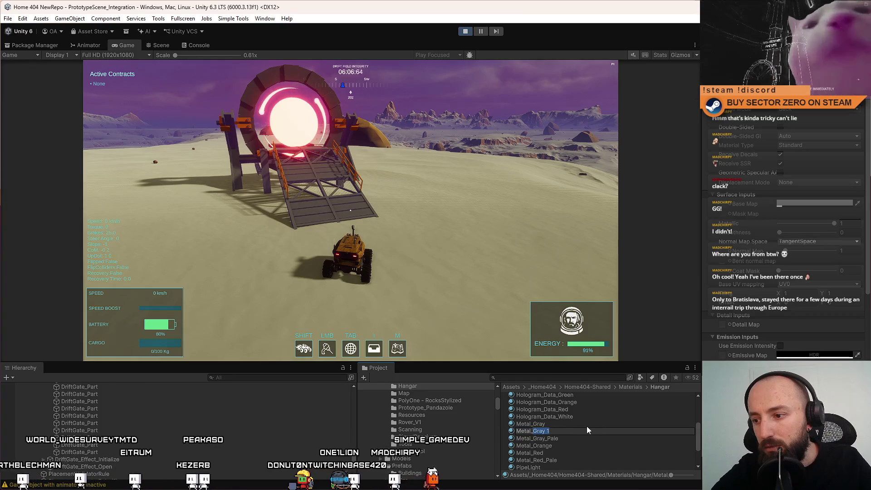
# Name the material Metal_Gray_Dark, stop play mode, and select DriftGate_World via 'drift gate wo' search
pyautogui.write('_Gray_Dark')
pyautogui.press('Return')
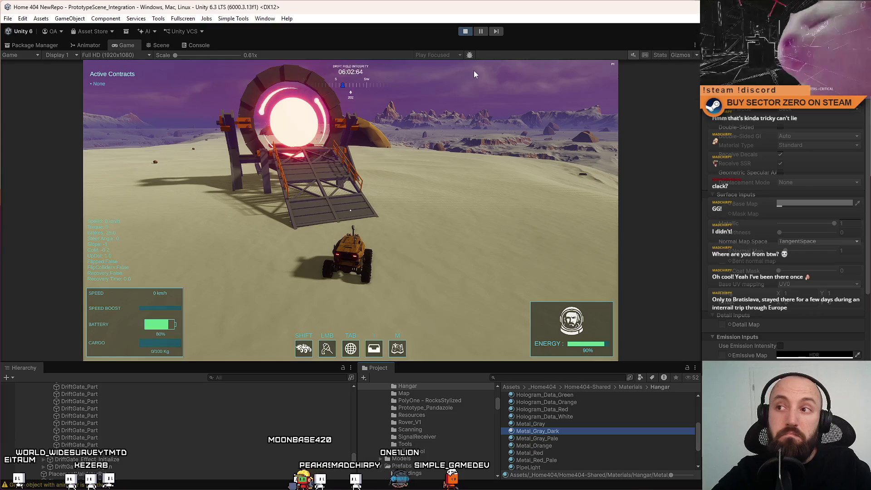
pyautogui.click(465, 31)
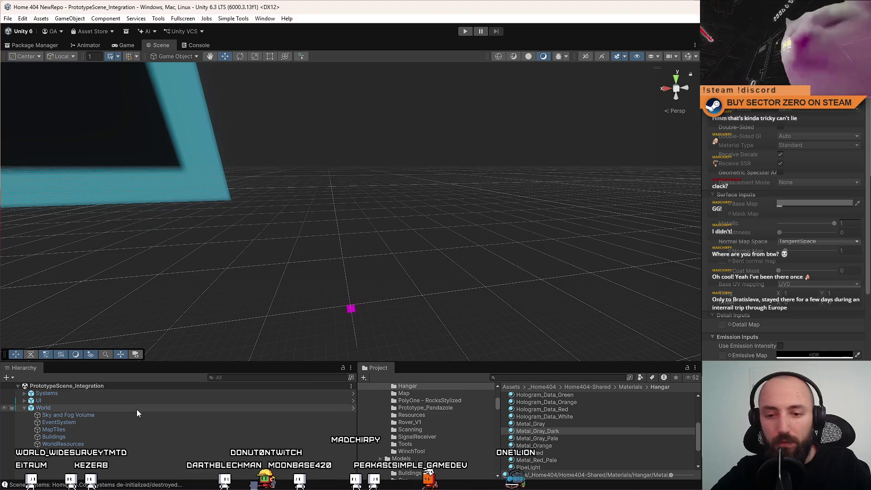
pyautogui.write('dr')
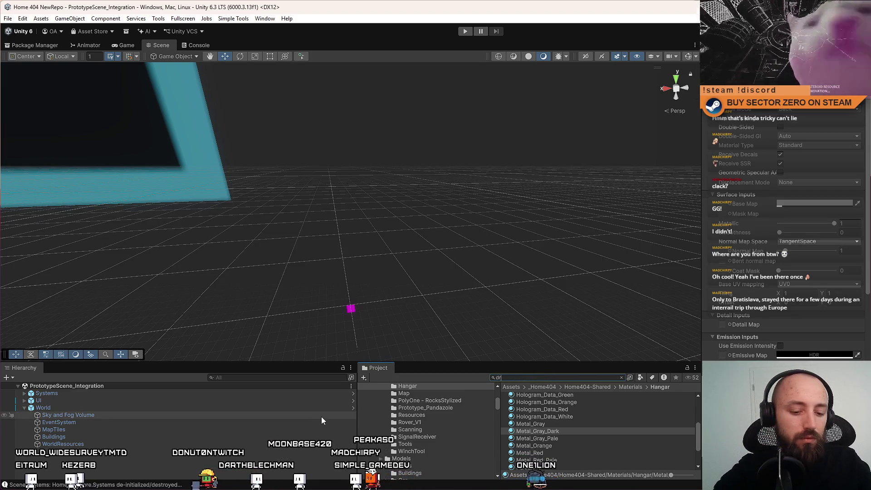
pyautogui.write('ift gate wo')
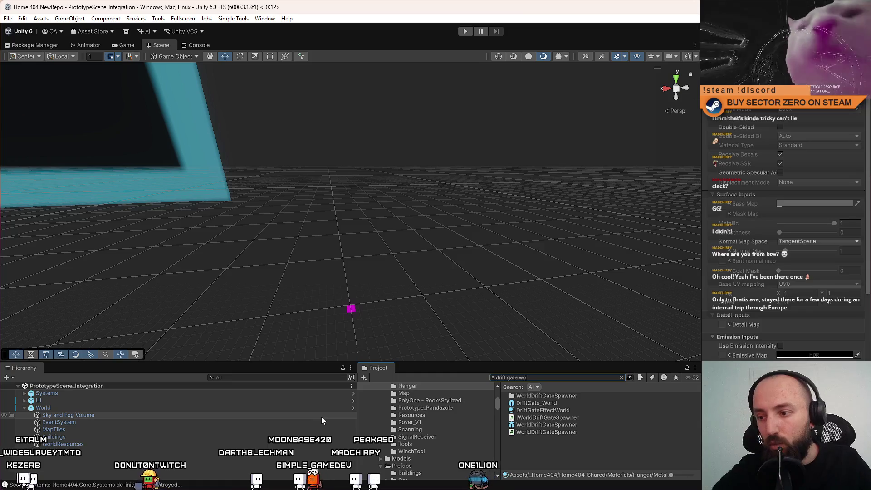
pyautogui.click(536, 403)
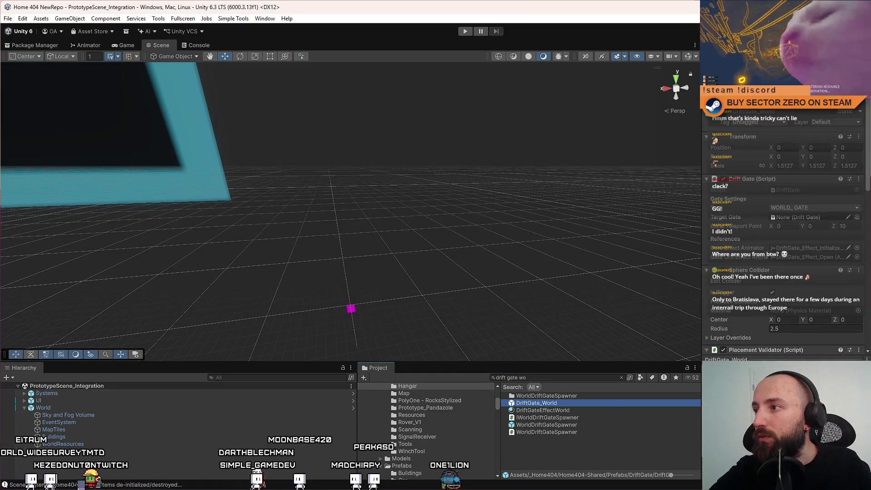
# Open DriftGate_World in Prefab Mode and inspect its MetalPillar beams close up
pyautogui.doubleClick(537, 403)
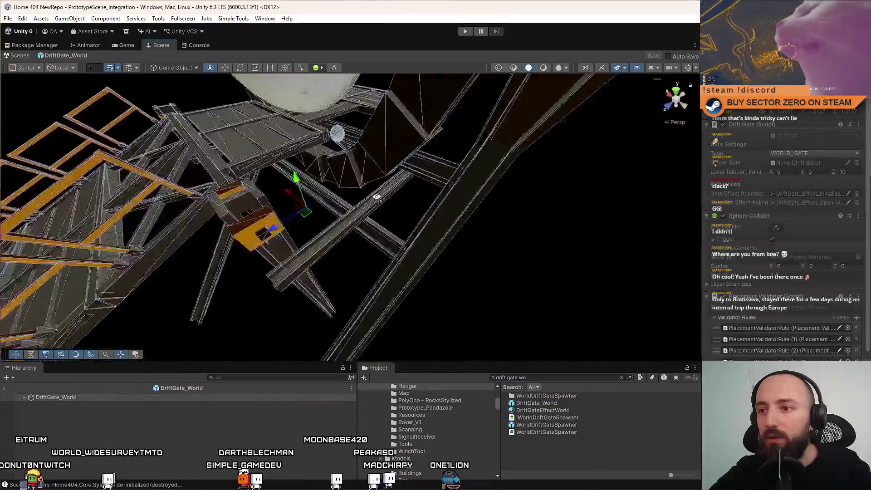
pyautogui.click(402, 230)
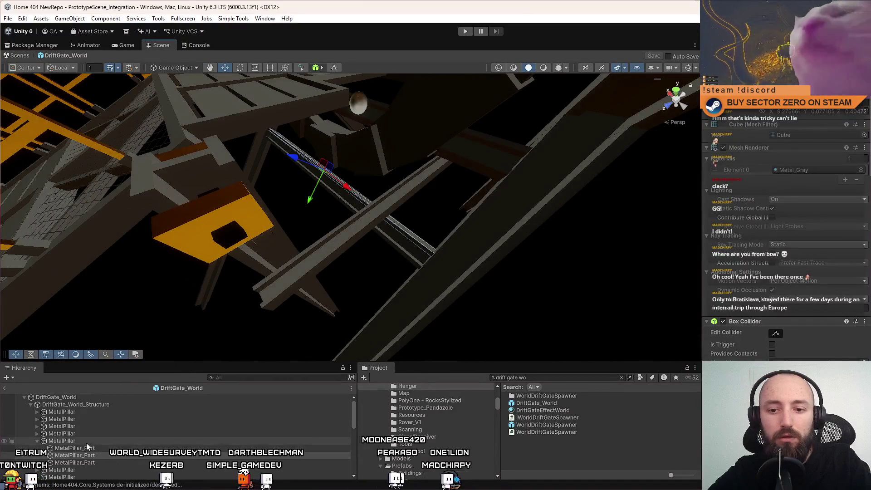
pyautogui.click(370, 227)
pyautogui.click(356, 228)
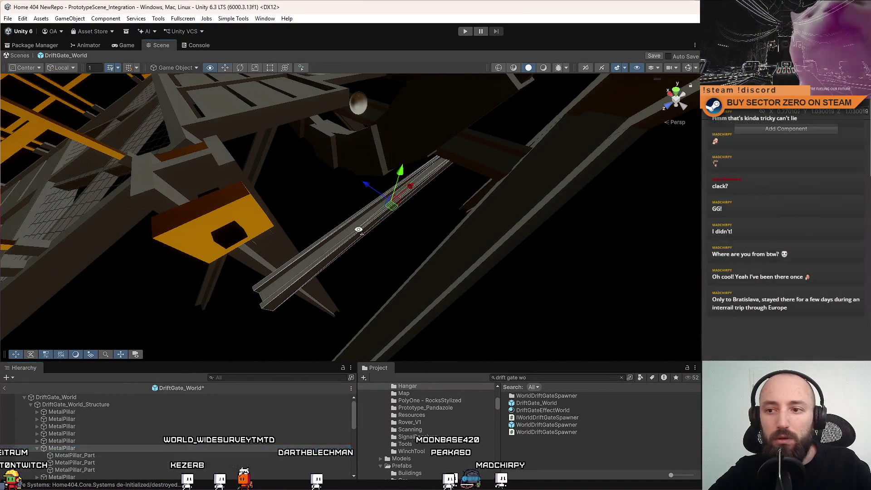
pyautogui.press('f')
pyautogui.moveTo(332, 192)
pyautogui.mouseDown()
pyautogui.moveTo(418, 204)
pyautogui.moveTo(497, 259)
pyautogui.moveTo(489, 221)
pyautogui.moveTo(243, 229)
pyautogui.moveTo(549, 168)
pyautogui.moveTo(432, 242)
pyautogui.moveTo(449, 232)
pyautogui.moveTo(414, 210)
pyautogui.moveTo(322, 244)
pyautogui.moveTo(249, 244)
pyautogui.moveTo(270, 186)
pyautogui.moveTo(426, 129)
pyautogui.moveTo(450, 158)
pyautogui.moveTo(449, 235)
pyautogui.moveTo(414, 253)
pyautogui.moveTo(407, 237)
pyautogui.mouseUp()
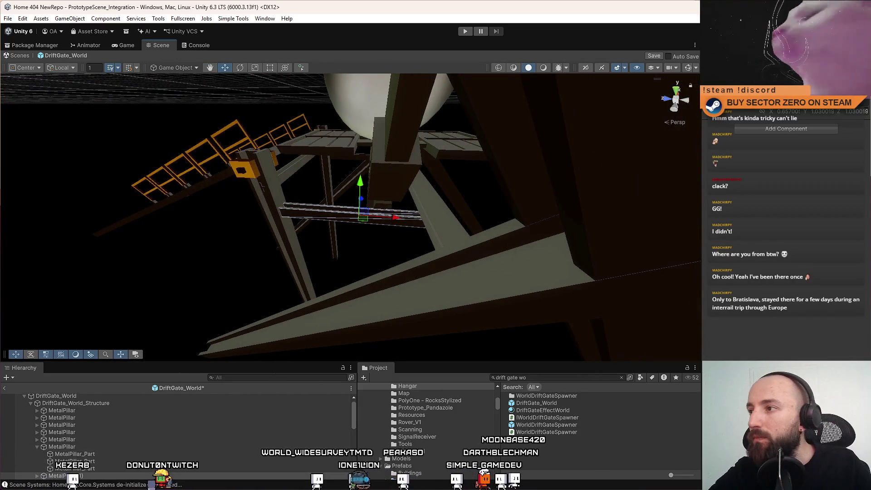
pyautogui.scroll(10, 308, 249)
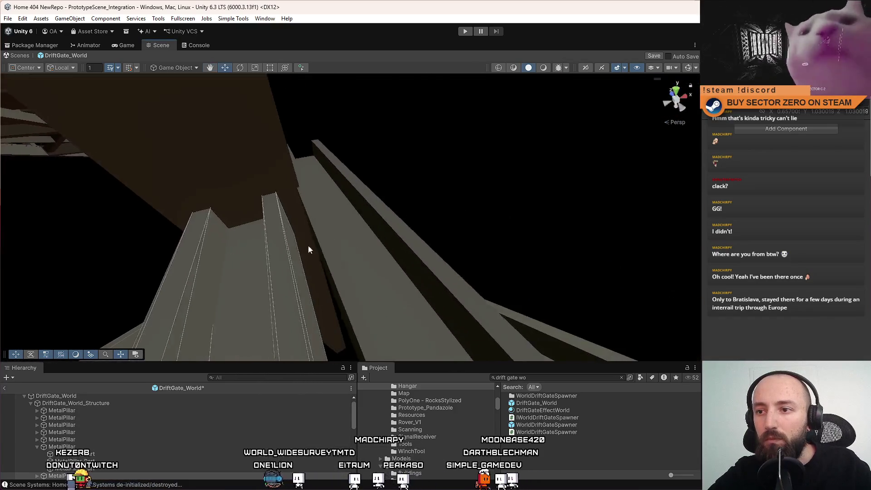
pyautogui.click(308, 249)
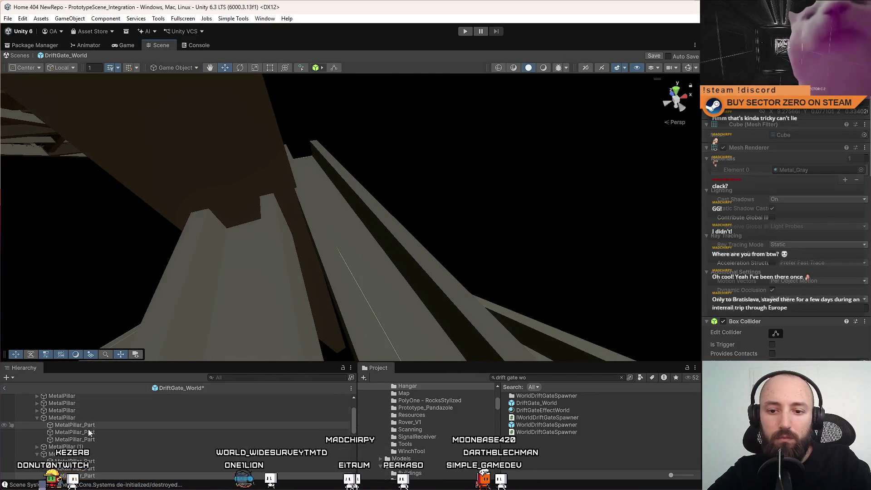
pyautogui.moveTo(298, 262)
pyautogui.mouseDown()
pyautogui.moveTo(451, 194)
pyautogui.moveTo(305, 160)
pyautogui.moveTo(252, 93)
pyautogui.moveTo(291, 168)
pyautogui.moveTo(375, 175)
pyautogui.mouseUp()
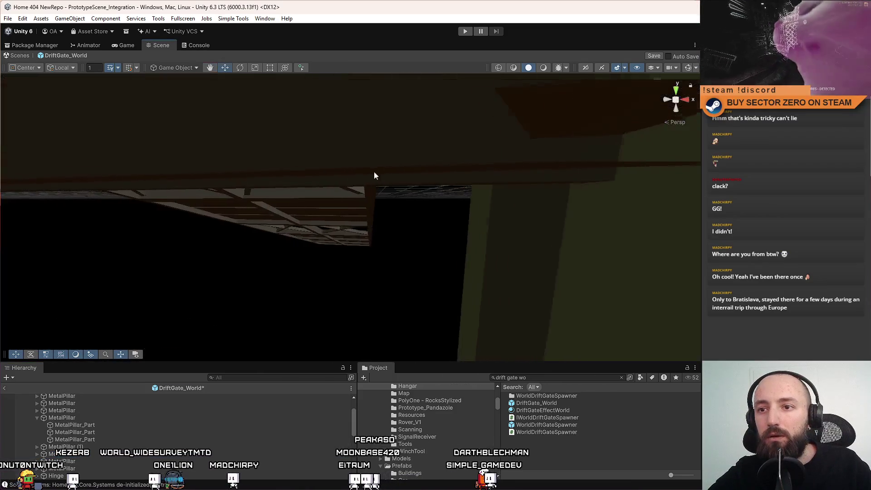
# Select the parent MetalPillar and slide it along its X axis
pyautogui.click(328, 175)
pyautogui.doubleClick(77, 453)
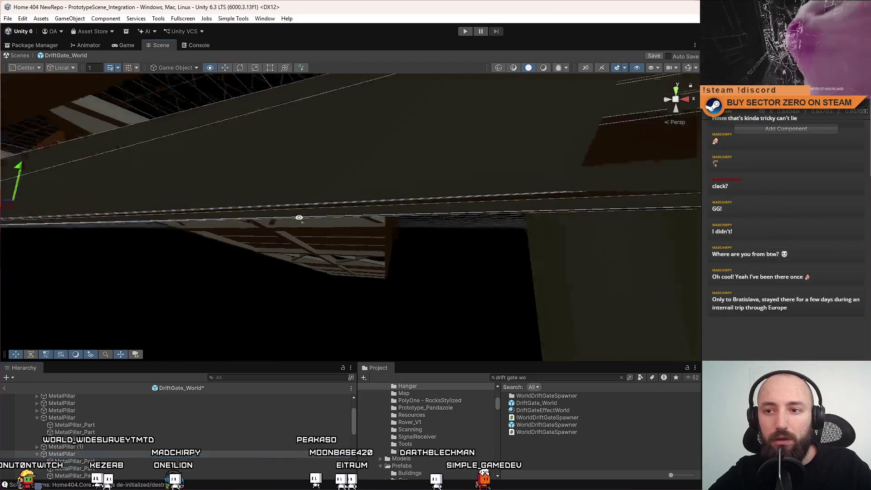
pyautogui.moveTo(314, 210)
pyautogui.mouseDown()
pyautogui.moveTo(492, 259)
pyautogui.moveTo(527, 250)
pyautogui.moveTo(317, 249)
pyautogui.moveTo(115, 278)
pyautogui.moveTo(101, 204)
pyautogui.moveTo(579, 249)
pyautogui.moveTo(387, 243)
pyautogui.moveTo(414, 231)
pyautogui.moveTo(444, 183)
pyautogui.mouseUp()
pyautogui.click(444, 183)
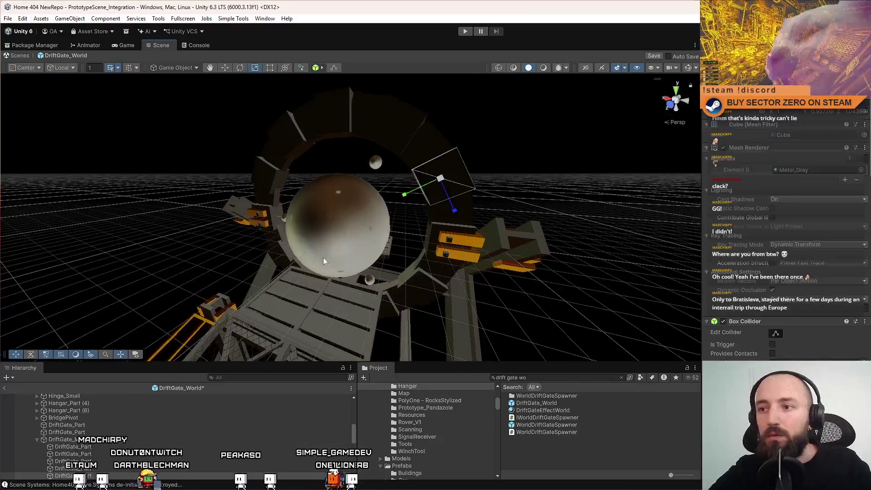
# Select every DriftGate_Part ring segment and assign them the Metal_Gray_Dark material
pyautogui.click(334, 109)
pyautogui.click(334, 109)
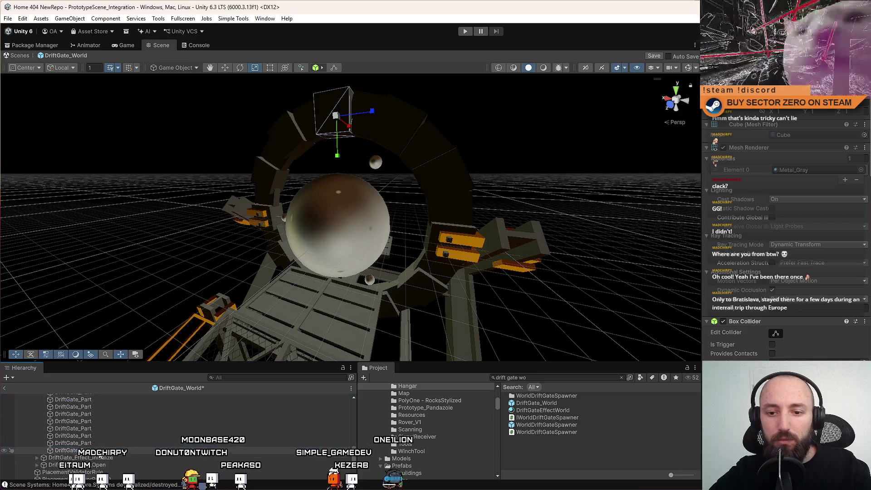
pyautogui.hotkey('shift', 'Home')
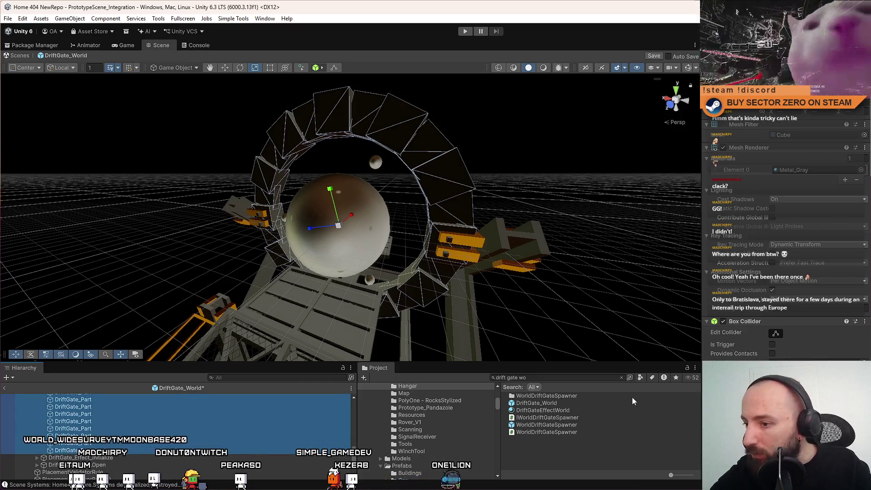
pyautogui.click(862, 171)
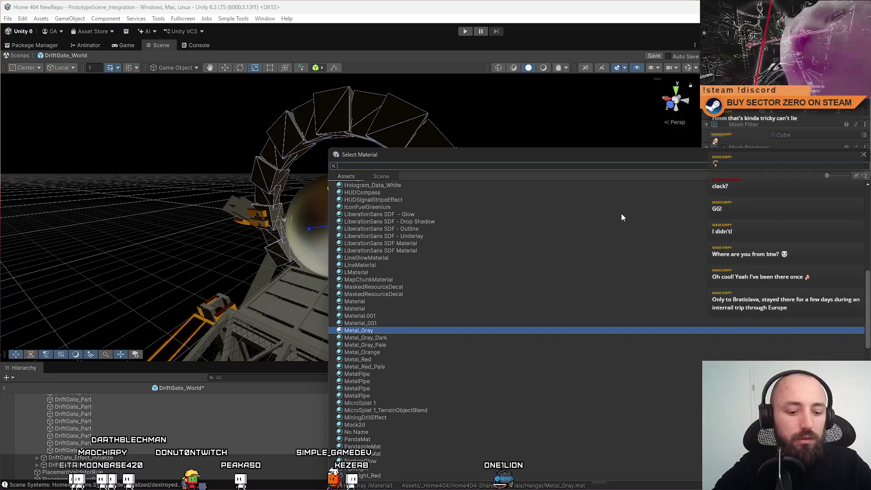
pyautogui.write('metaldark')
pyautogui.press('Return')
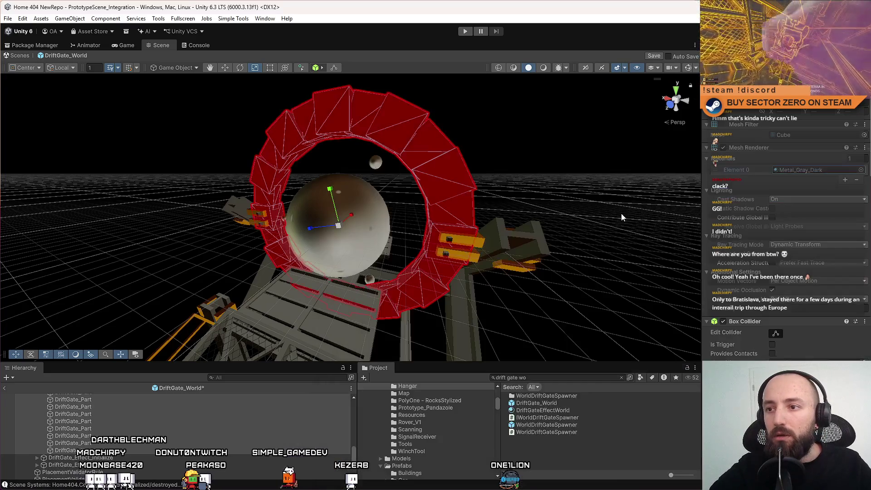
# Deselect the ring parts and leave prefab editing back to the scene
pyautogui.click(571, 451)
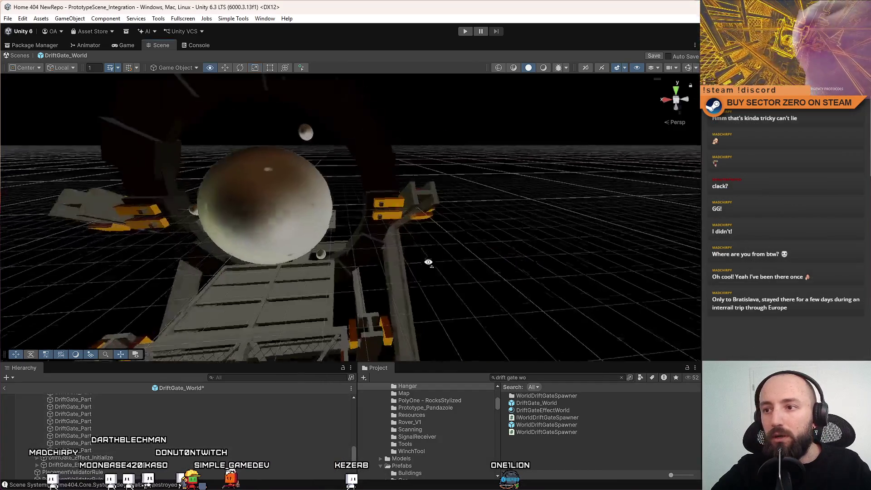
pyautogui.scroll(-5, 429, 274)
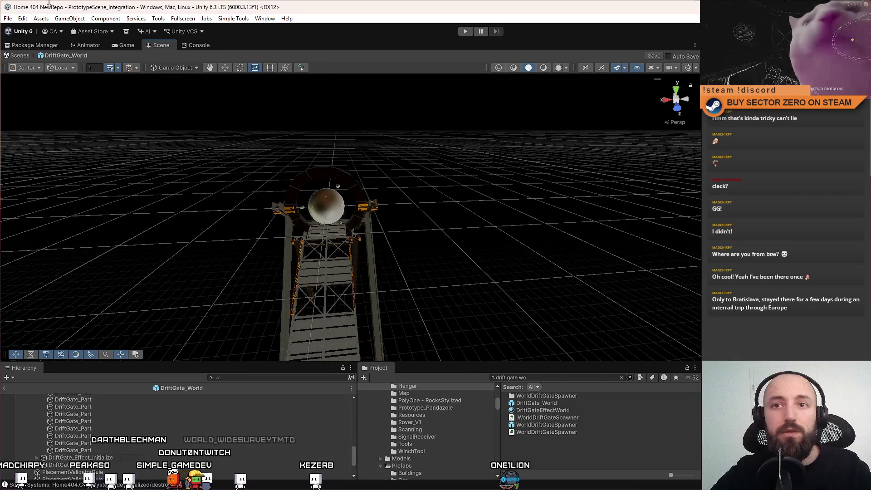
pyautogui.click(20, 55)
# Start play mode from the Game view and begin the game fullscreen from its main menu
pyautogui.click(123, 45)
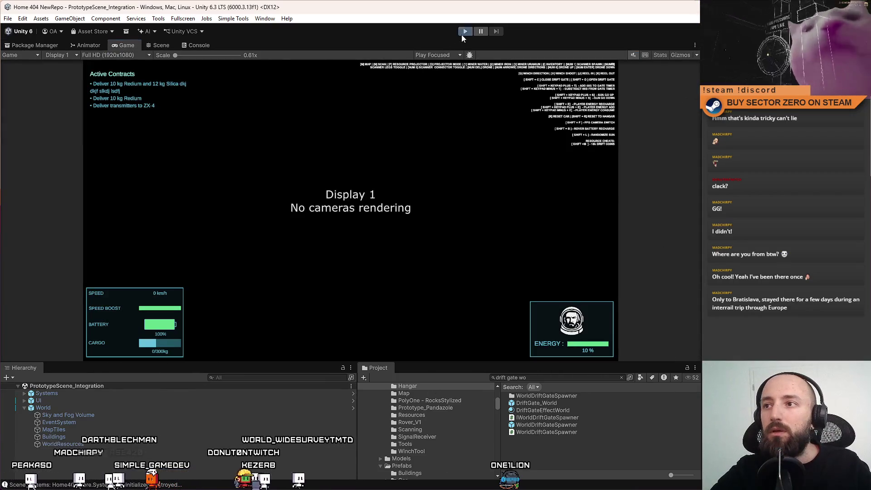
pyautogui.hotkey('ctrl', 'p')
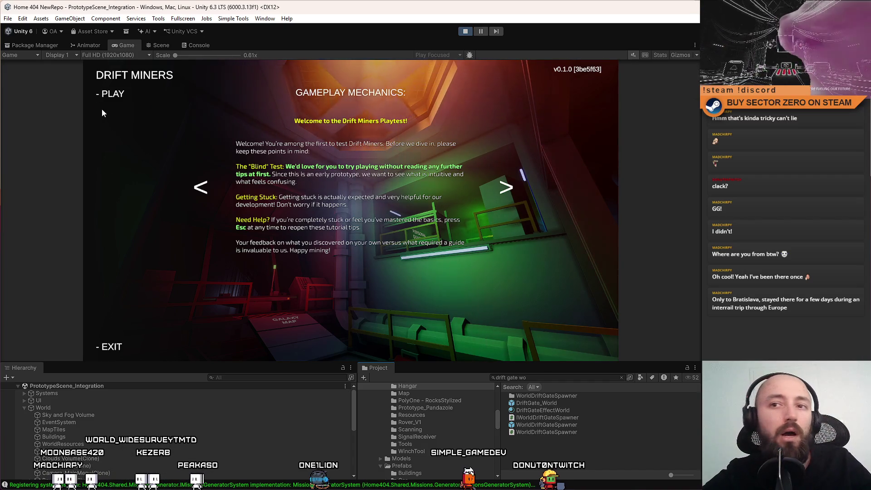
pyautogui.click(112, 94)
pyautogui.press('F10')
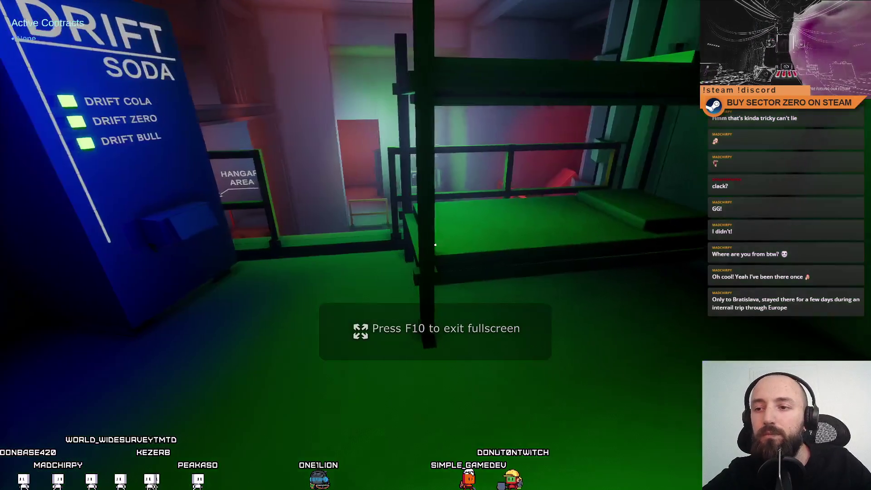
# Walk past the Galaxy Map and run setup terminal to the vehicle to enter the hangar
pyautogui.press('w')
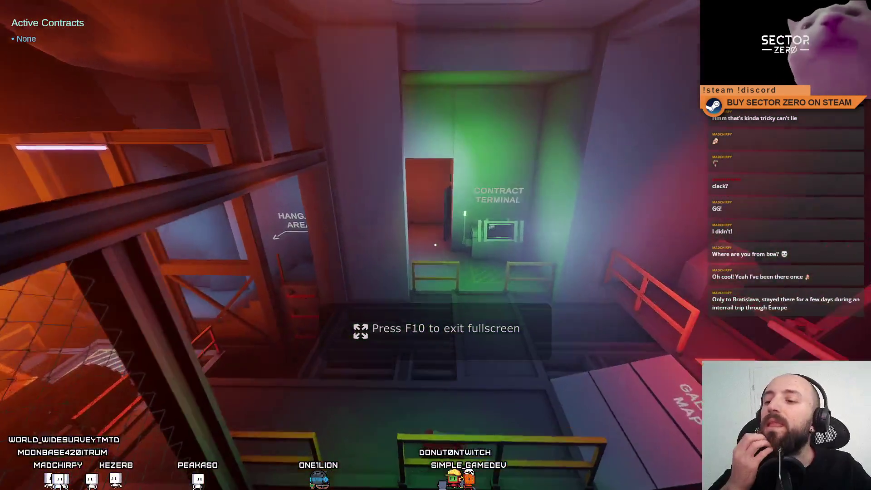
pyautogui.press('w')
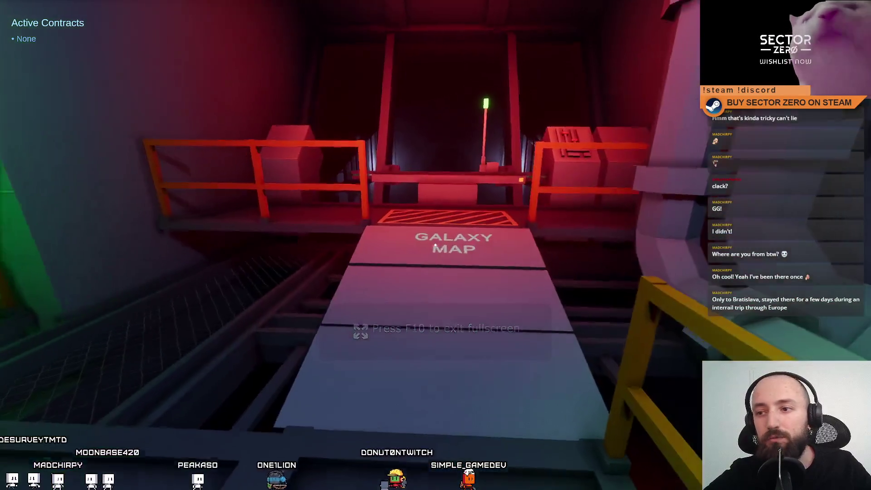
pyautogui.press('w')
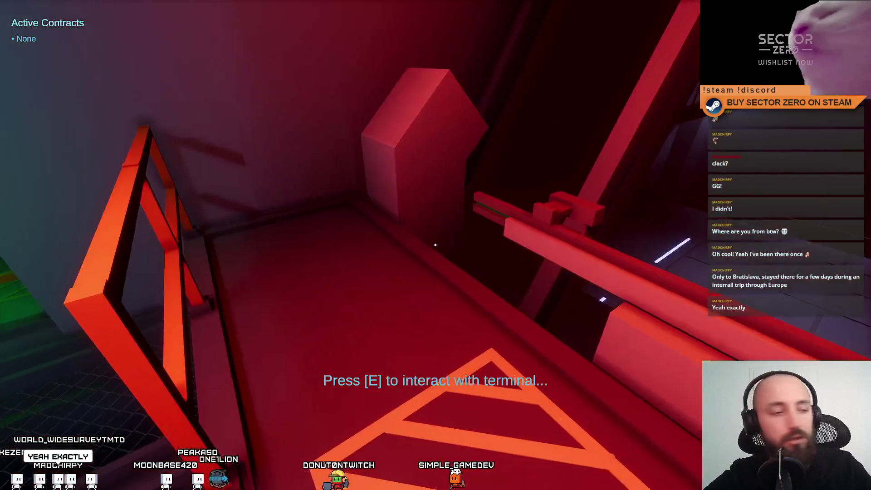
pyautogui.press('w')
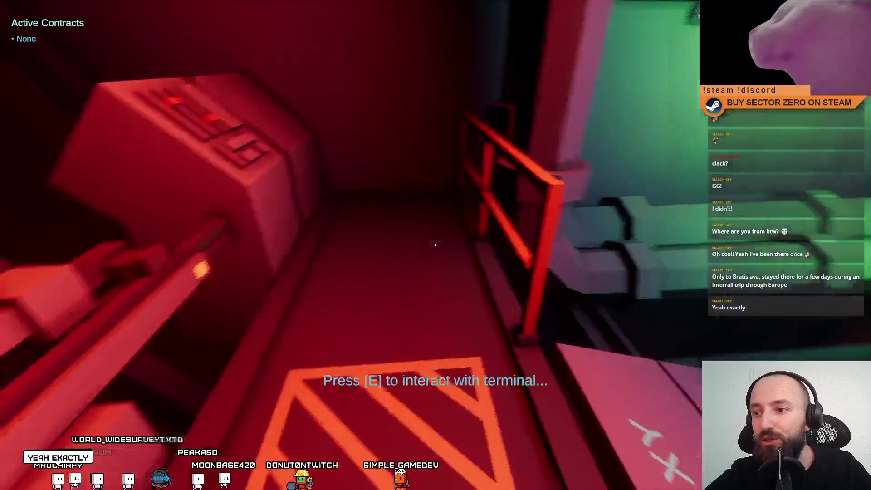
pyautogui.press('w')
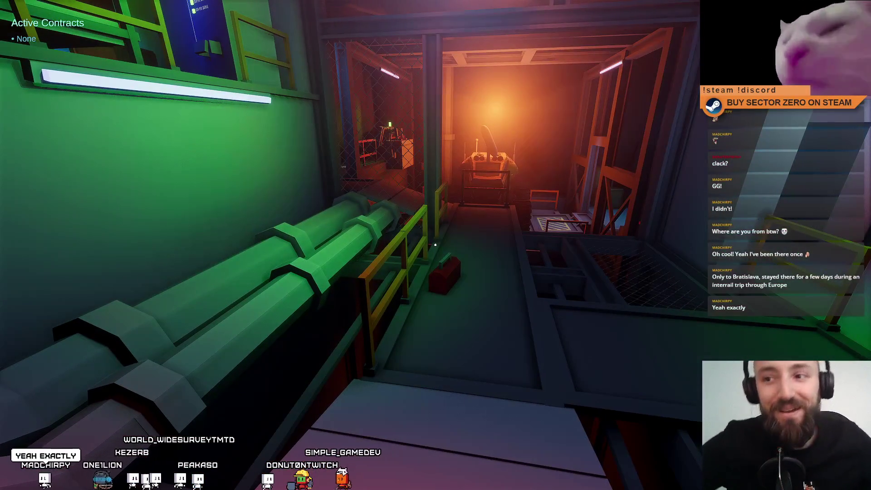
pyautogui.press('w')
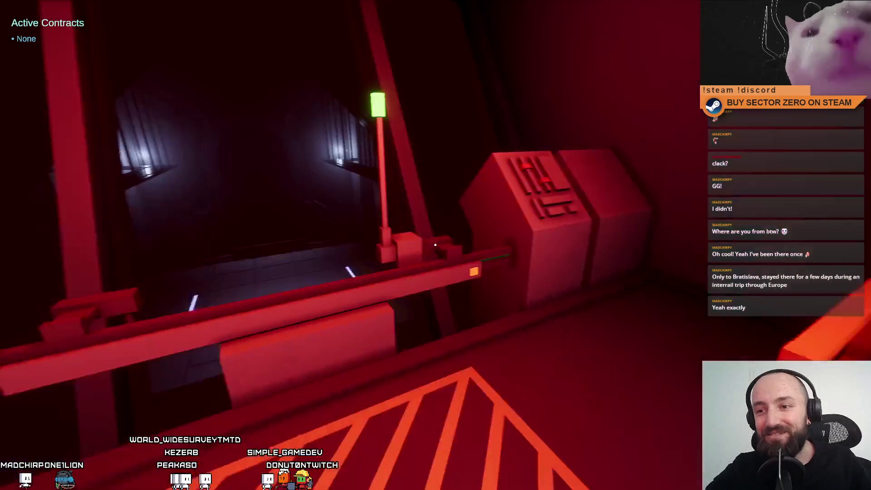
pyautogui.press('w')
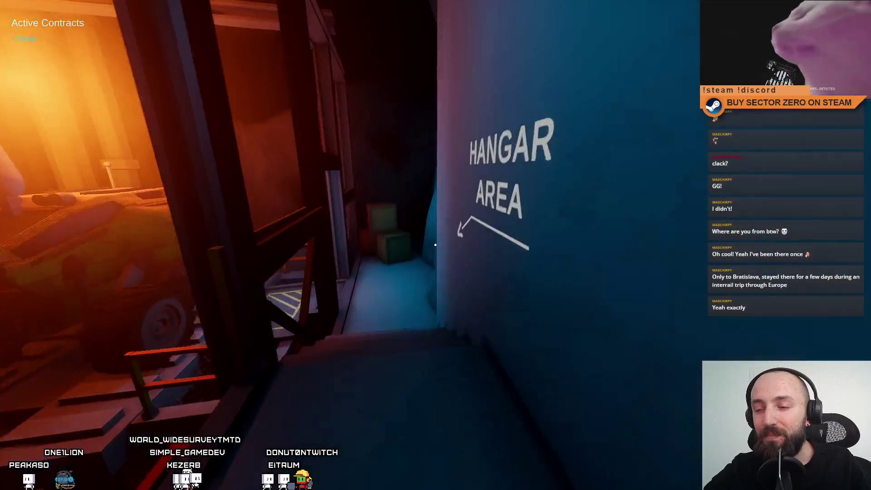
pyautogui.press('w')
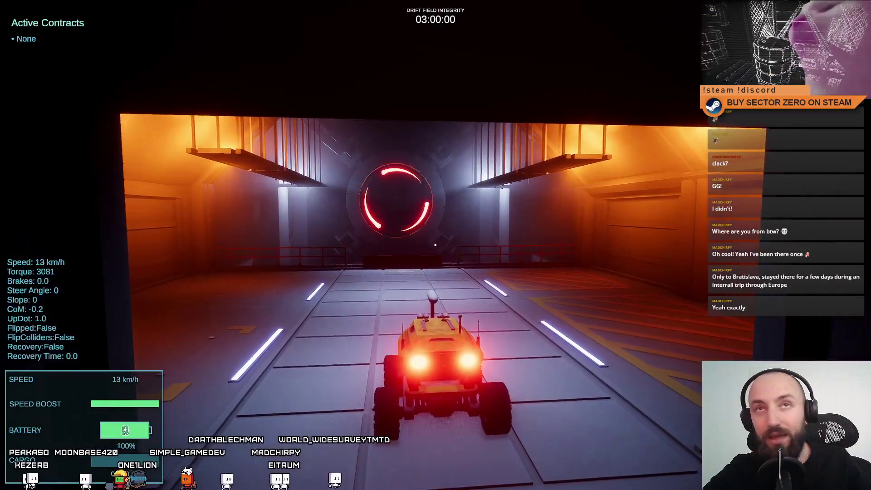
# Drive the rover up the hangar ramp through the glowing gate onto the snowy plain
pyautogui.press('w')
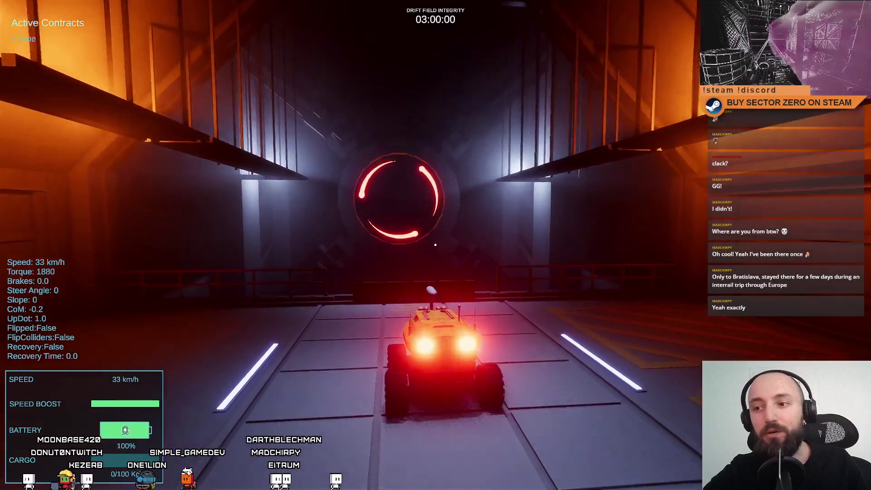
pyautogui.press('w')
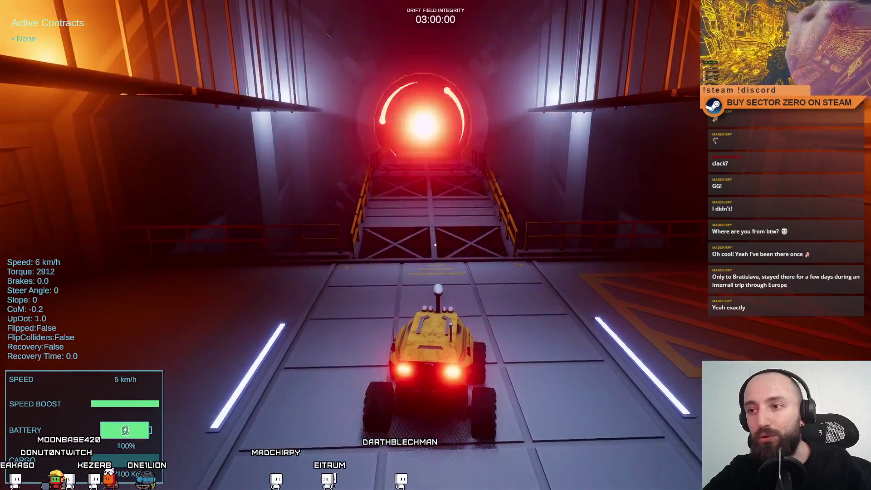
pyautogui.press('w')
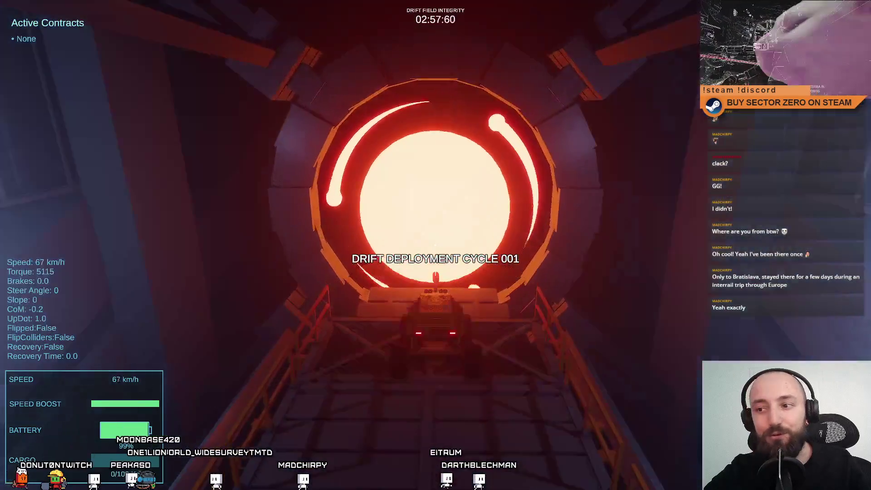
pyautogui.press('w')
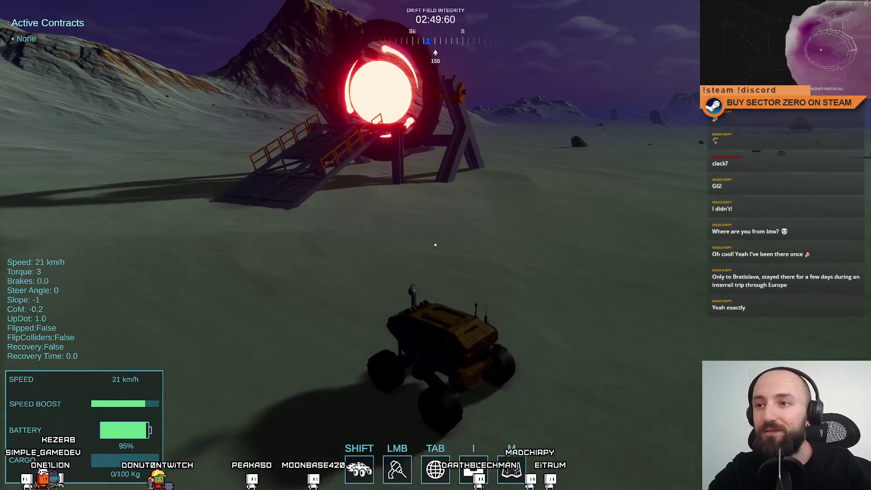
# Boost the rover and steer it around the portal across the plain
pyautogui.press('shift')
pyautogui.press('a')
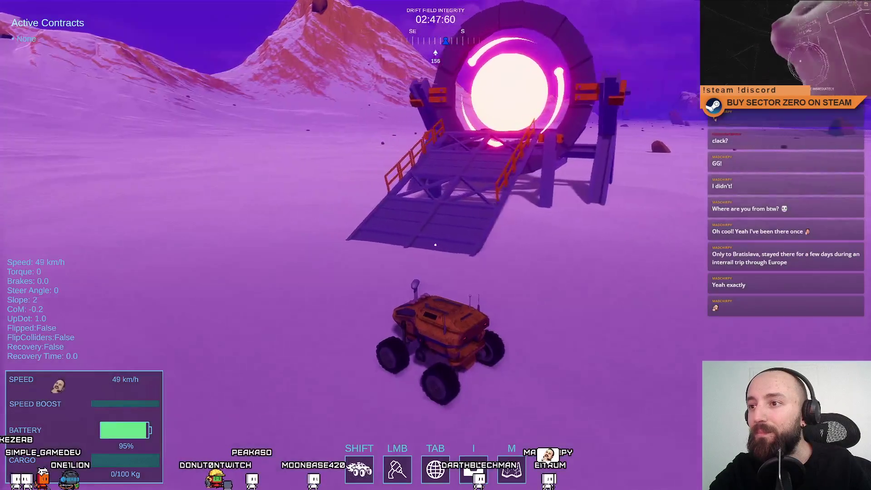
pyautogui.press('d')
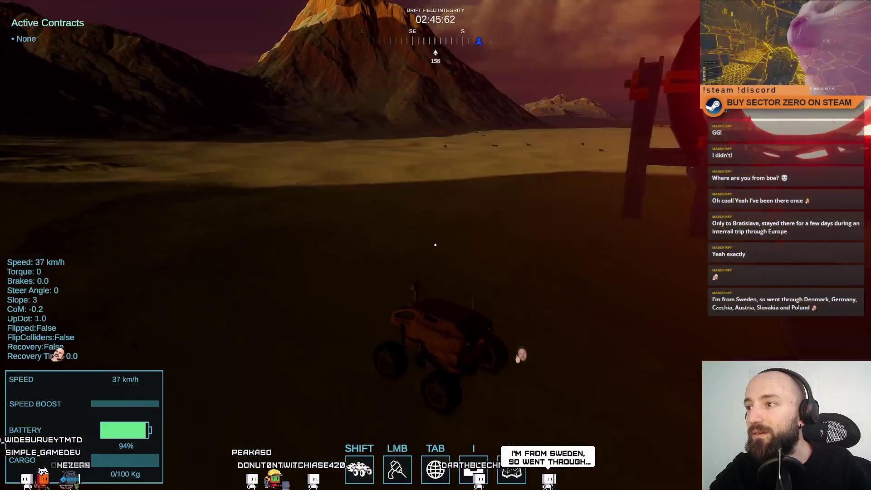
pyautogui.press('a')
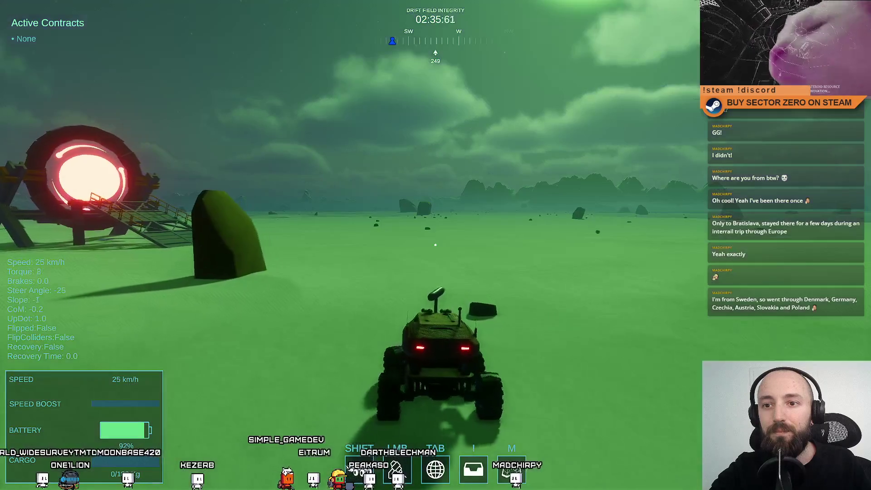
pyautogui.press('d')
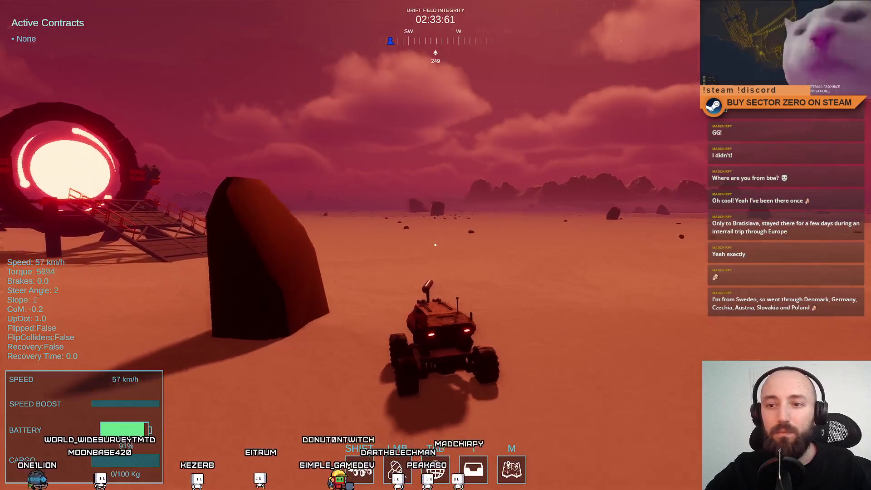
pyautogui.press('d')
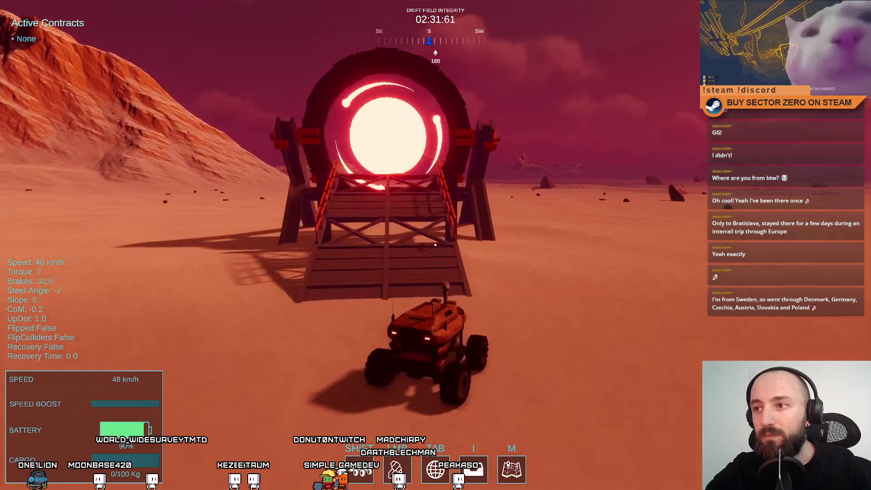
pyautogui.press('a')
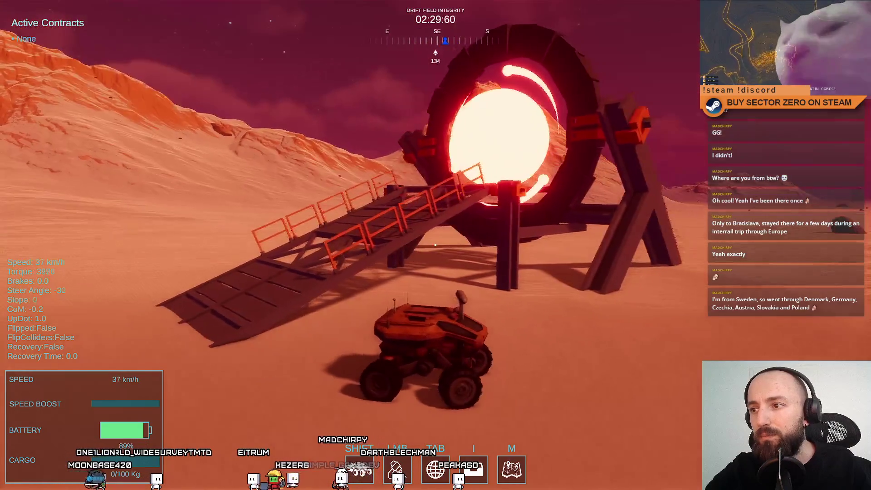
pyautogui.press('space')
# Loop left around the portal, line up with its ramp and drive back through
pyautogui.press('w')
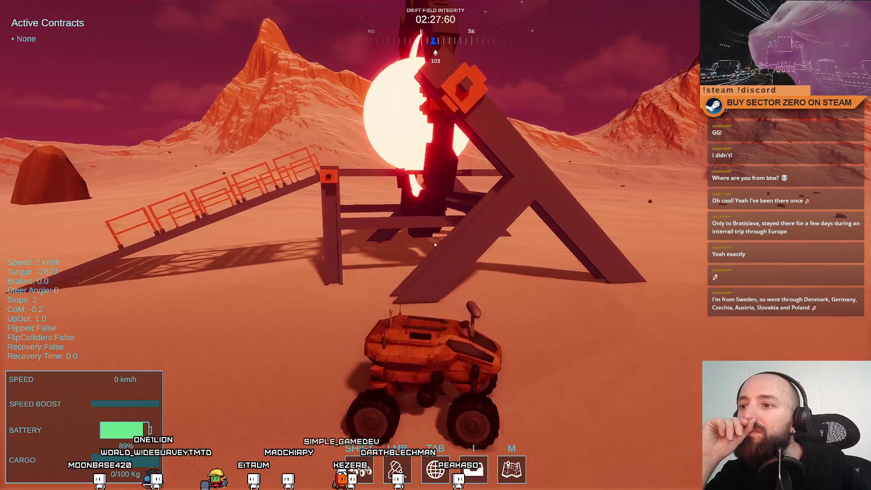
pyautogui.press('s')
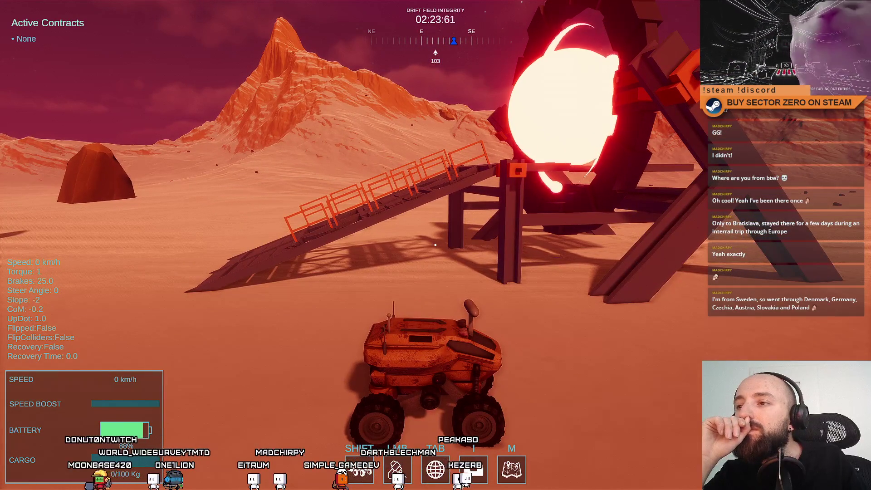
pyautogui.press('s')
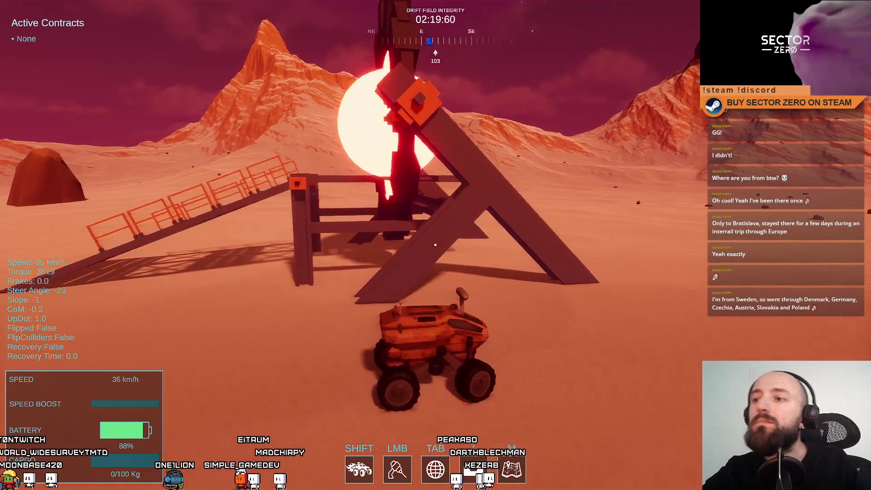
pyautogui.press('a')
pyautogui.press('a')
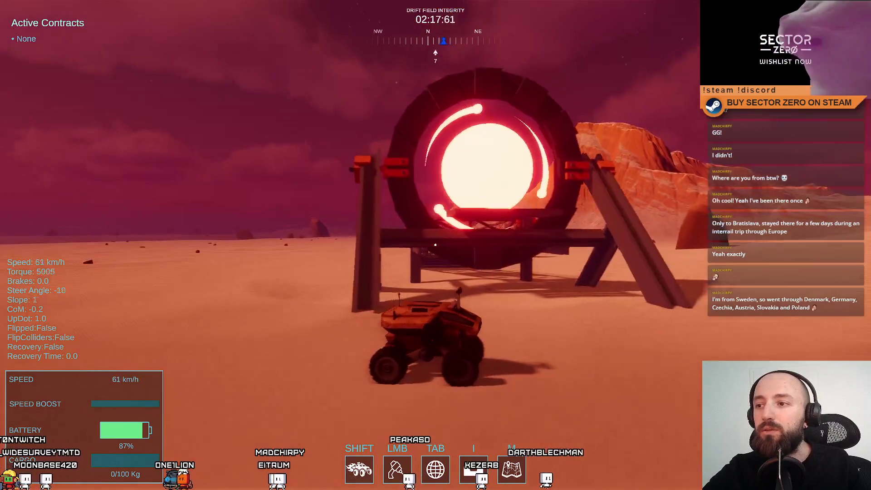
pyautogui.press('a')
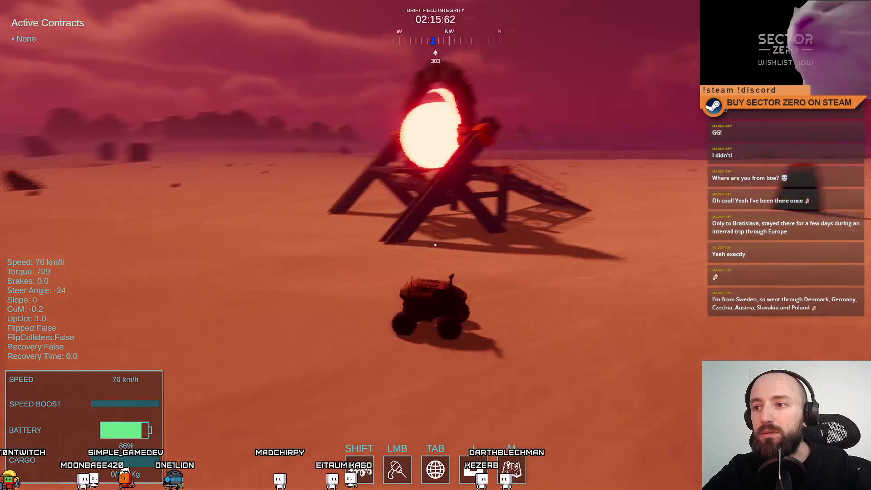
pyautogui.press('a')
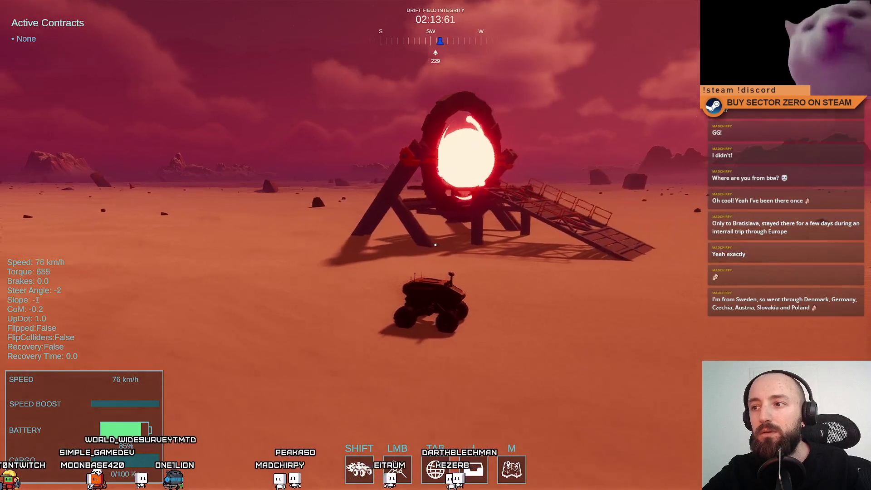
pyautogui.press('a')
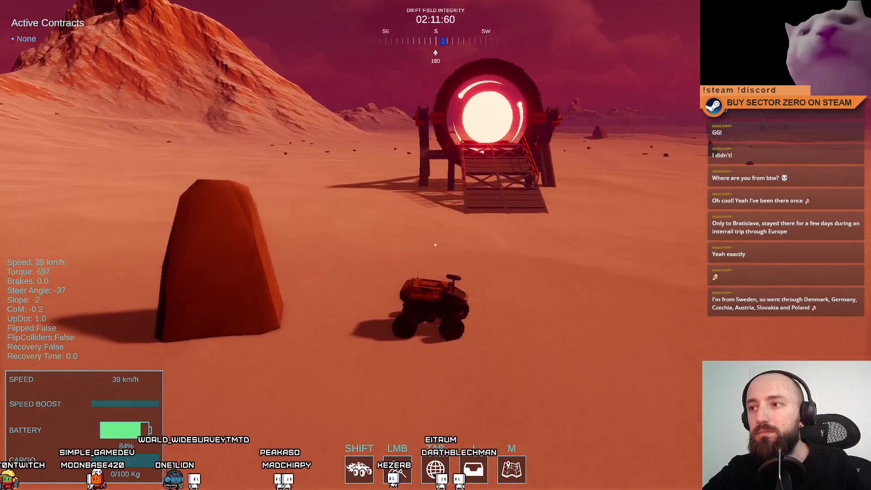
pyautogui.press('w')
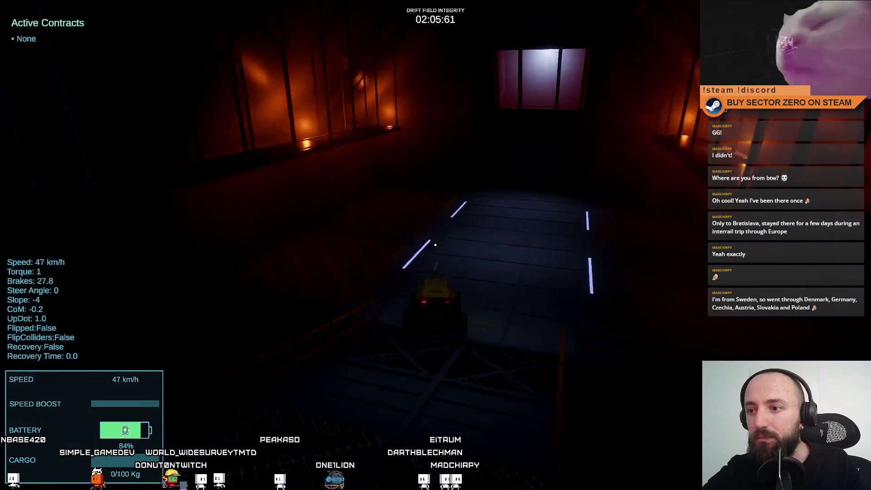
# Drive the rover down the hangar tunnel to the red gate, then exit fullscreen play
pyautogui.press('d')
pyautogui.press('w')
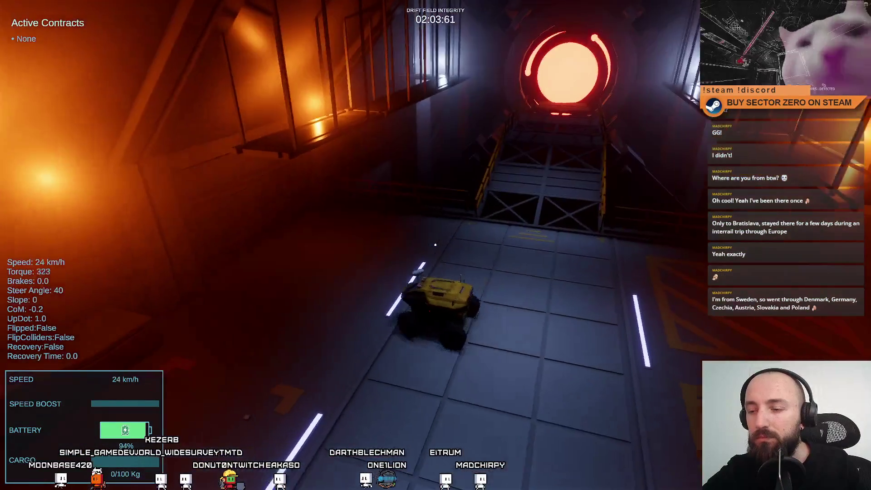
pyautogui.press('s')
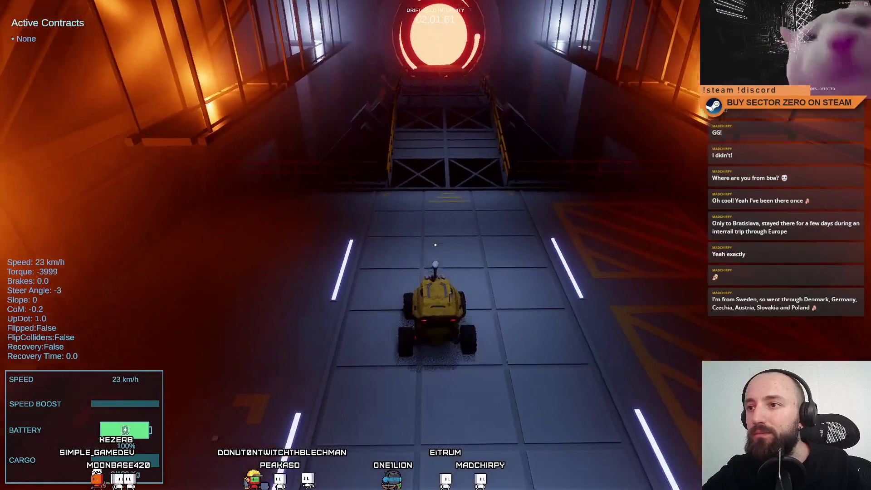
pyautogui.press('w')
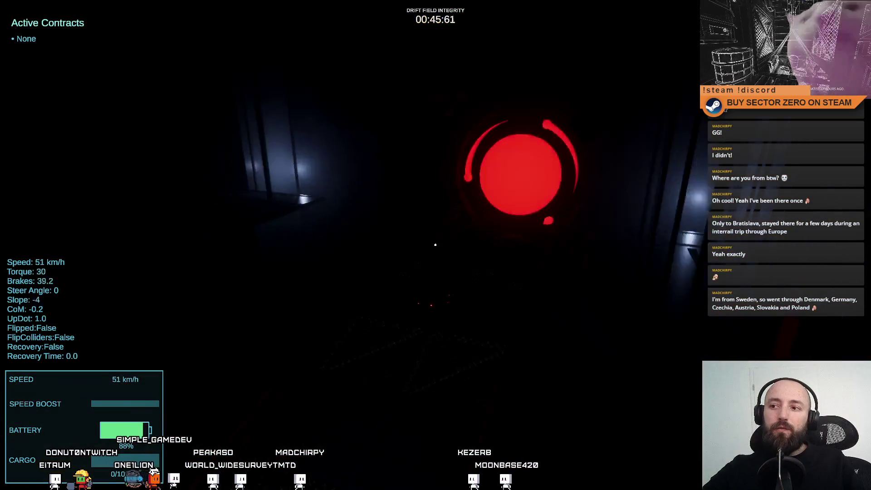
pyautogui.press('Escape')
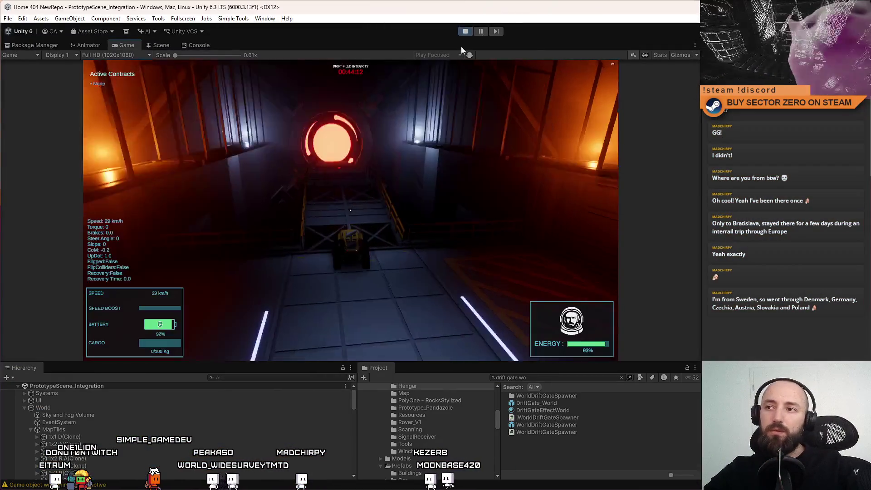
# Stop play mode and open DriftGate_World in Prefab Mode
pyautogui.press('Escape')
pyautogui.press('Escape')
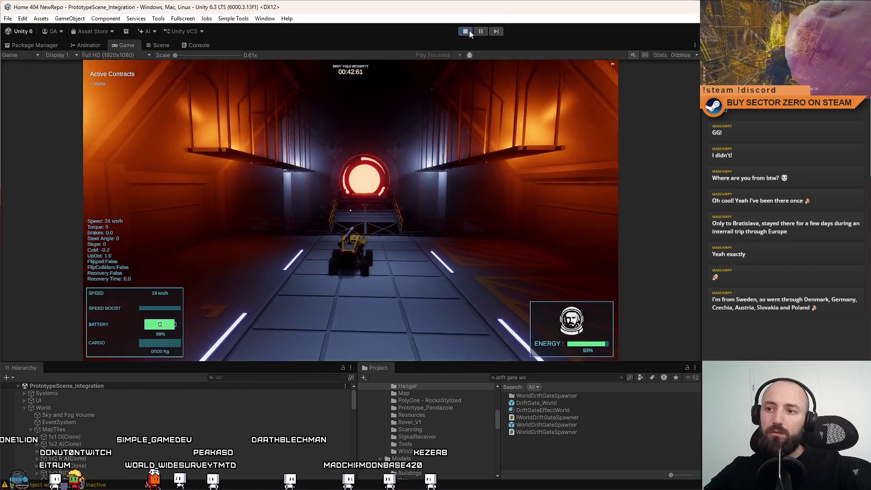
pyautogui.click(468, 31)
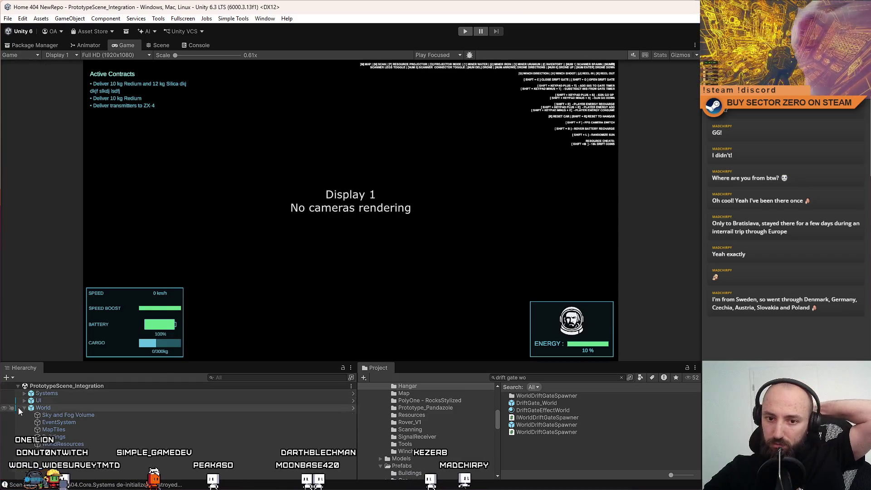
pyautogui.click(559, 405)
pyautogui.doubleClick(560, 404)
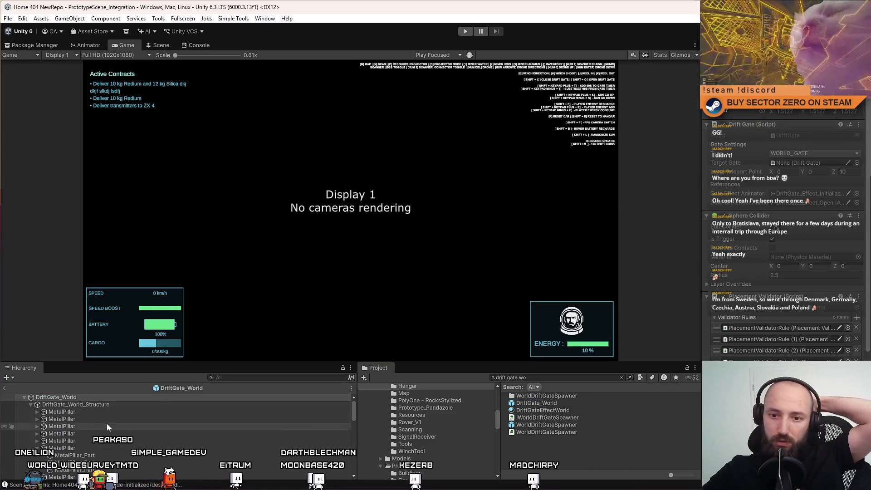
# Change the prefab's Static flags, applying to children, and relaunch play mode
pyautogui.click(107, 425)
pyautogui.click(117, 407)
pyautogui.click(30, 404)
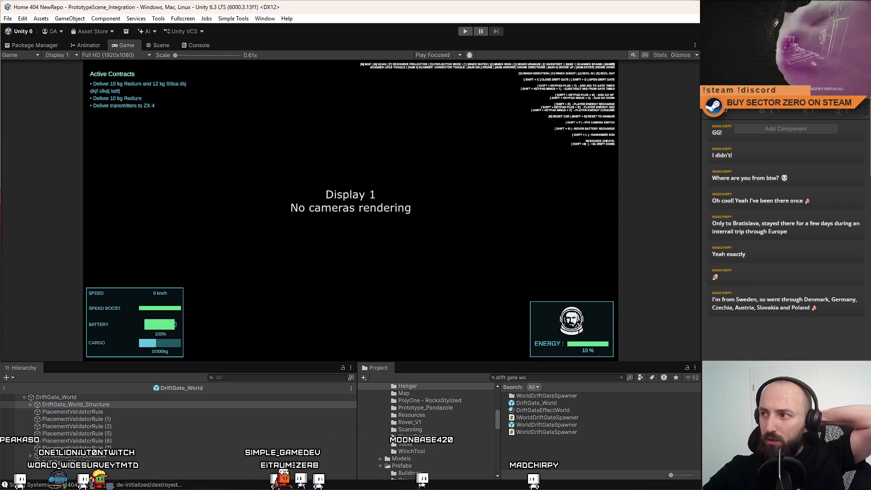
pyautogui.click(400, 267)
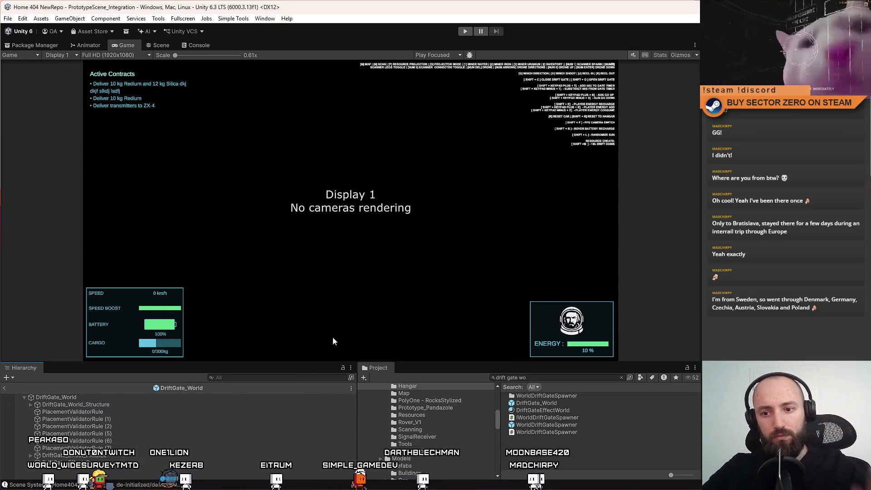
pyautogui.click(465, 30)
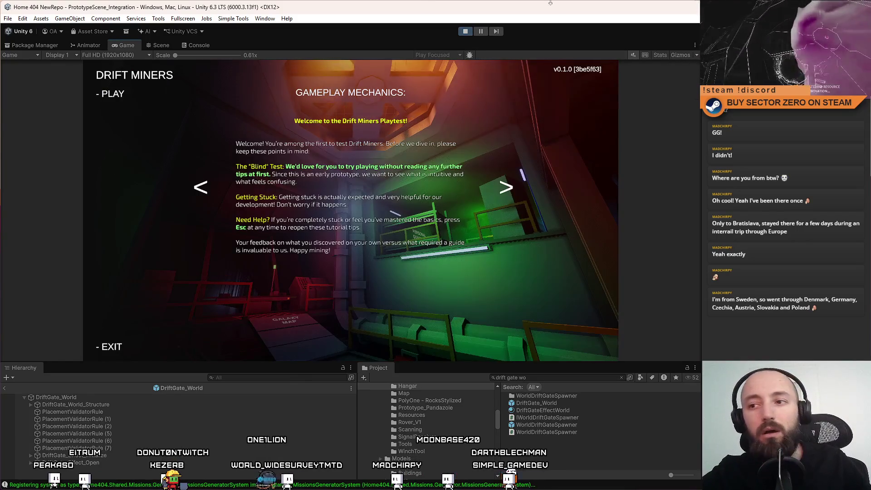
# Start the game from the main menu and drive the rover through the hangar to the gate
pyautogui.click(148, 96)
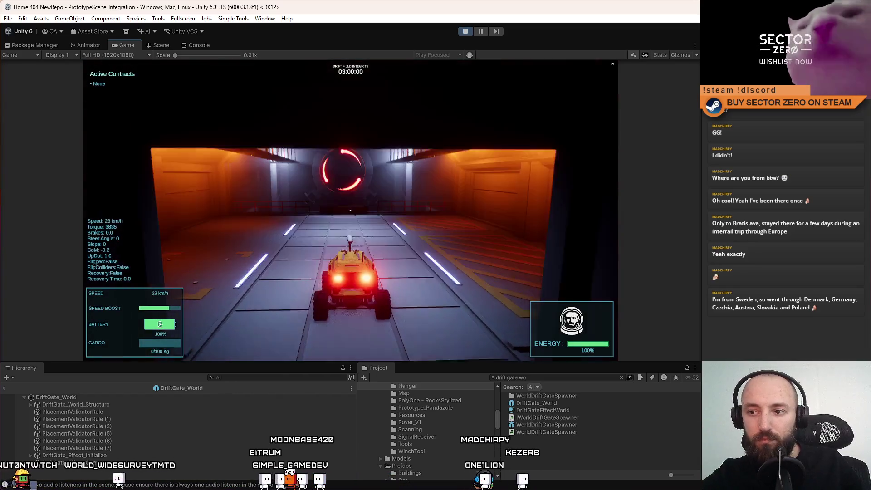
pyautogui.press('s')
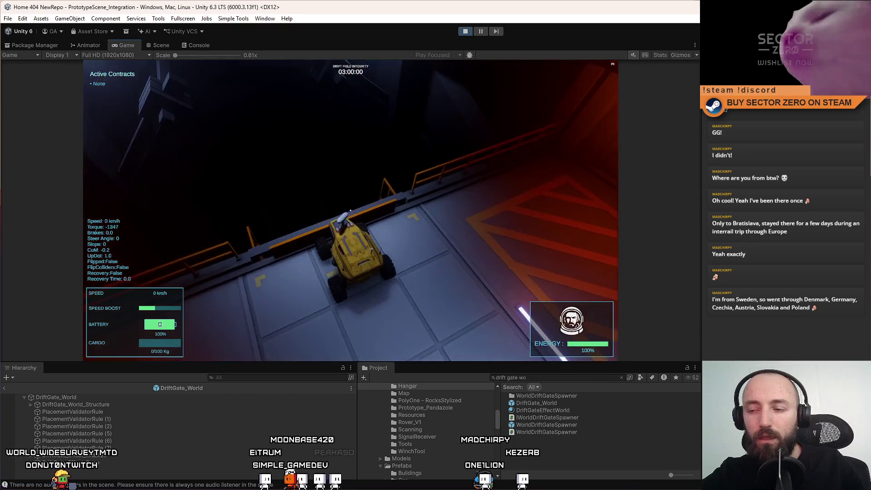
pyautogui.press('w')
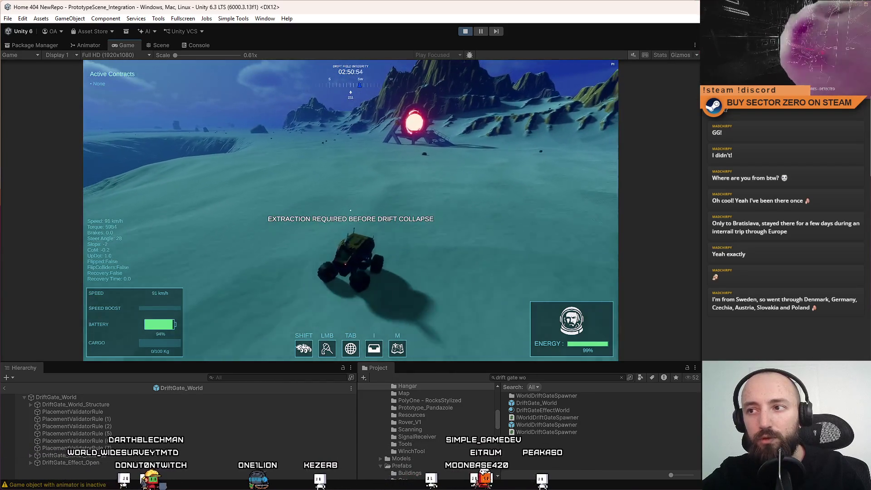
# Pause the game and stop the test run
pyautogui.press('Escape')
pyautogui.press('Escape')
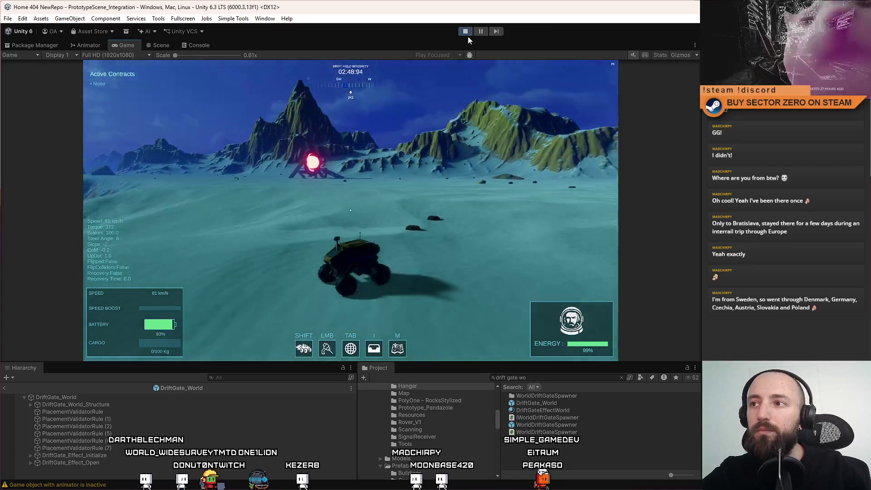
pyautogui.click(465, 31)
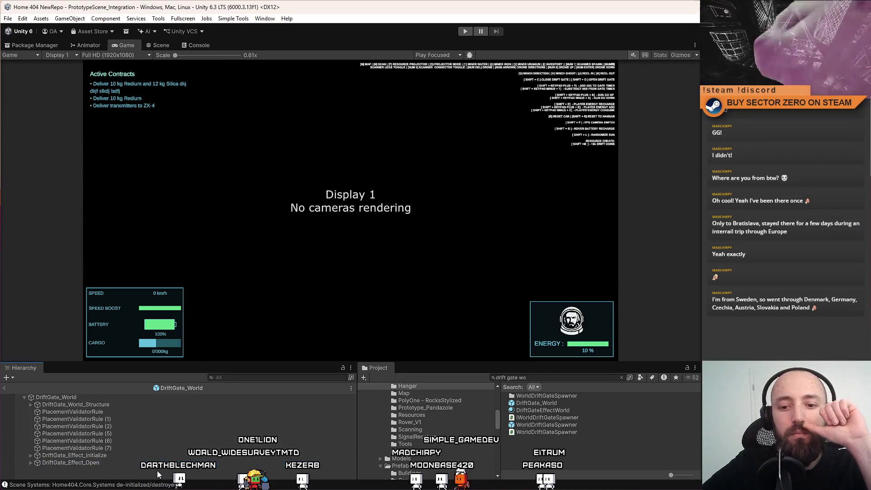
pyautogui.click(9, 19)
# Hide Unity to the desktop and drag the Sourcetree window fully into view
pyautogui.press('Escape')
pyautogui.press('super+d')
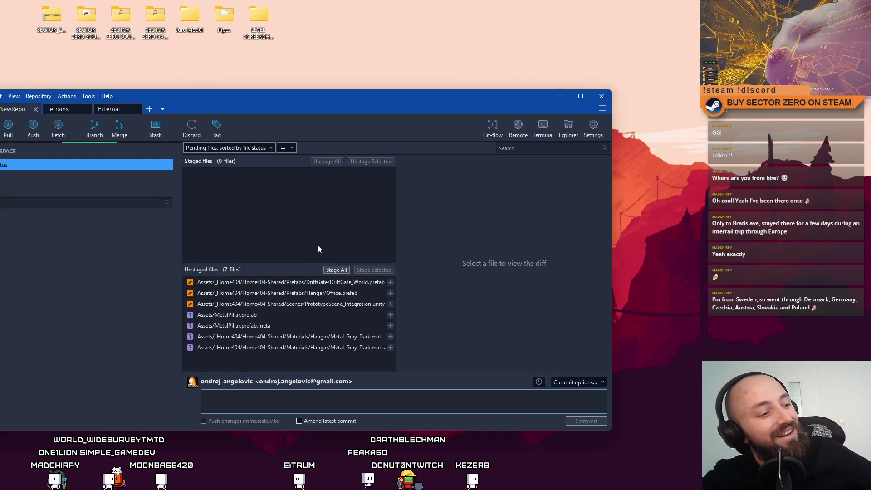
pyautogui.moveTo(281, 109)
pyautogui.mouseDown()
pyautogui.moveTo(461, 89)
pyautogui.moveTo(434, 82)
pyautogui.moveTo(446, 75)
pyautogui.moveTo(443, 66)
pyautogui.moveTo(422, 71)
pyautogui.mouseUp()
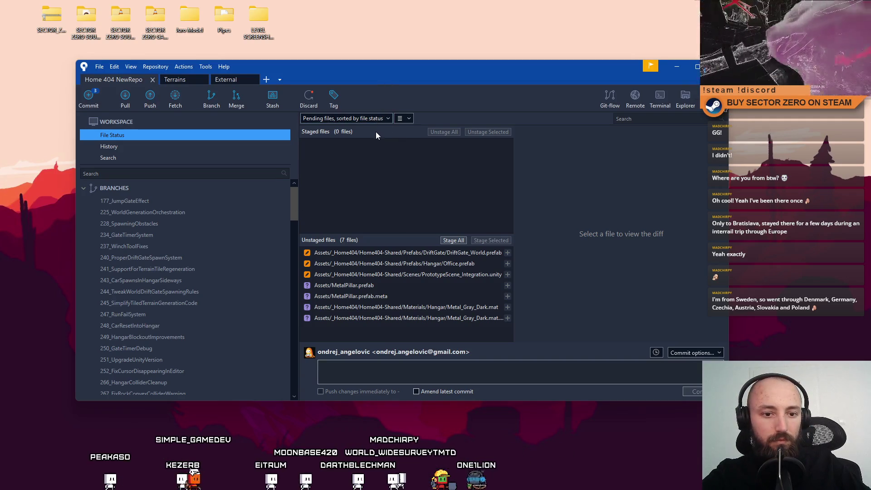
# Reposition the Sourcetree window and select Metal_Gray_Dark.mat.meta among the seven unstaged changes
pyautogui.moveTo(377, 73)
pyautogui.mouseDown()
pyautogui.moveTo(470, 70)
pyautogui.moveTo(410, 83)
pyautogui.mouseUp()
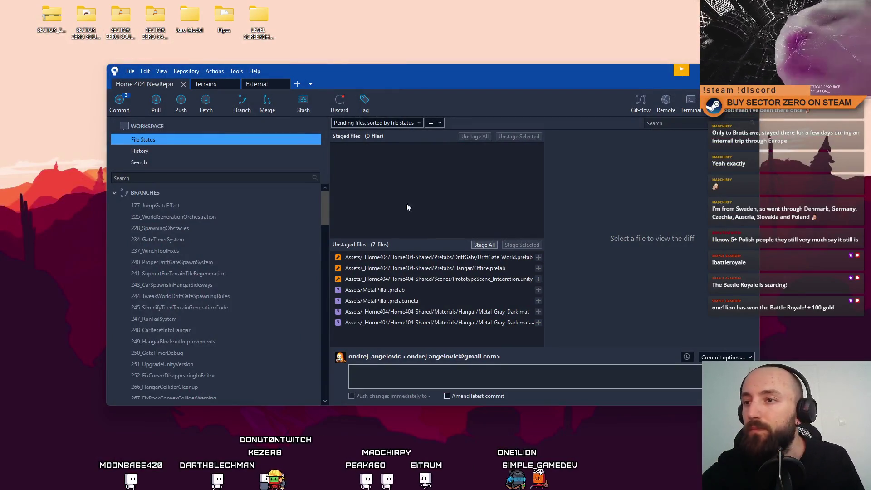
pyautogui.moveTo(433, 75); pyautogui.dragTo(399, 52)
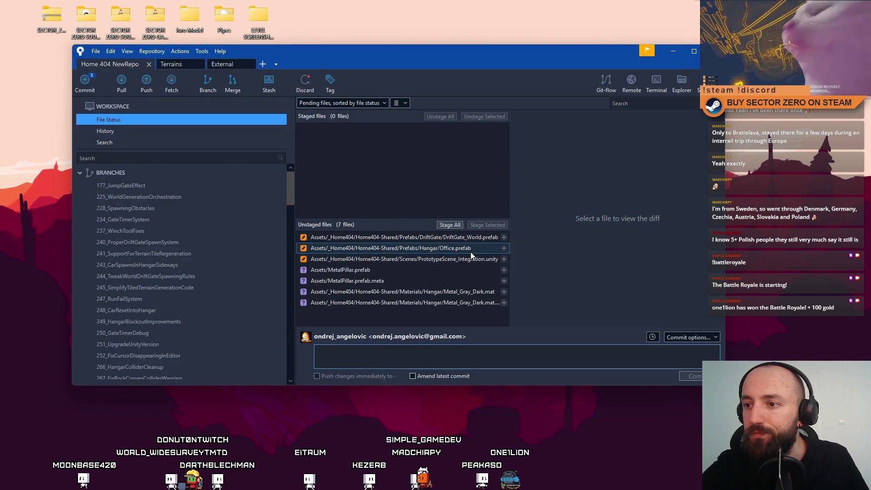
pyautogui.moveTo(297, 198); pyautogui.dragTo(305, 330)
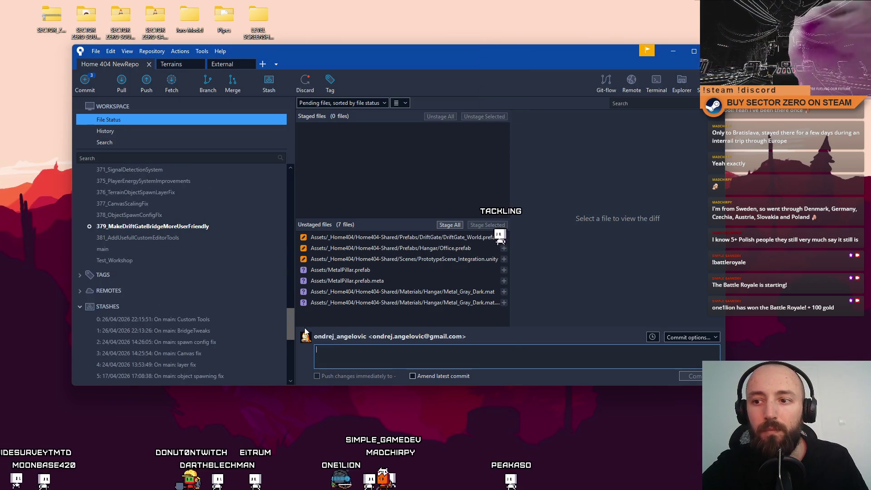
pyautogui.click(449, 303)
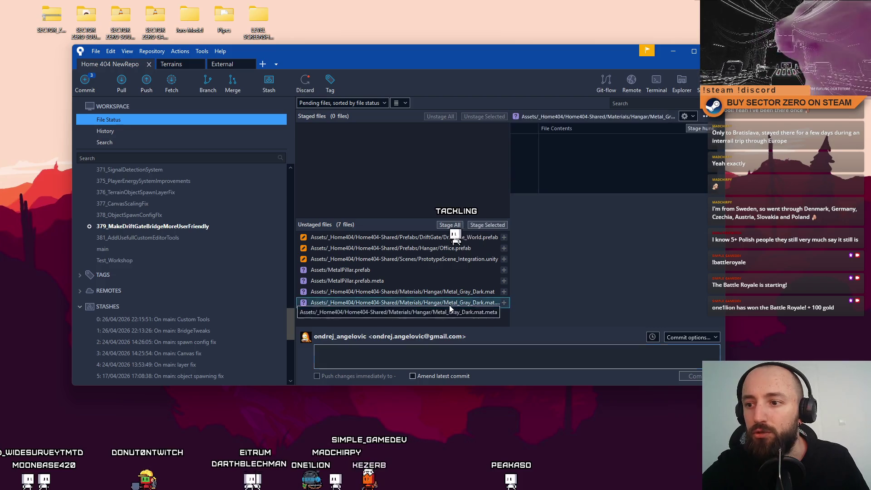
# Review the Metal_Gray_Dark.mat and MetalPillar.prefab.meta diffs, then return to Unity
pyautogui.click(412, 292)
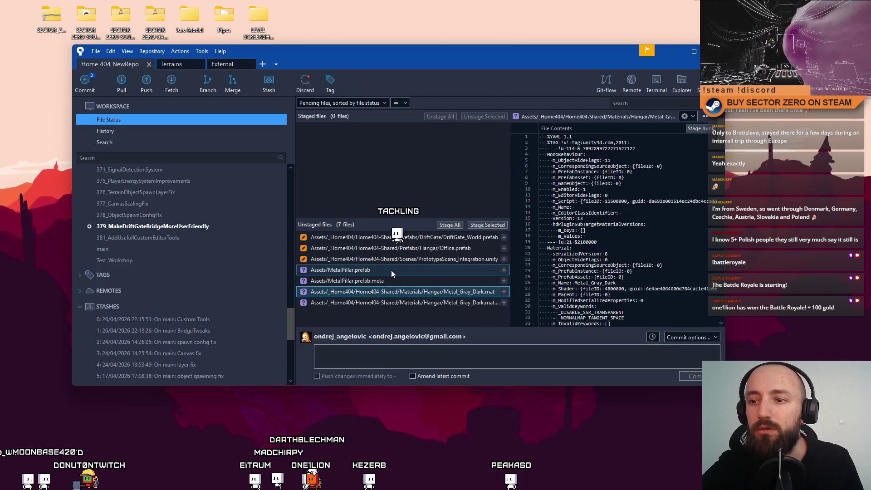
pyautogui.click(388, 280)
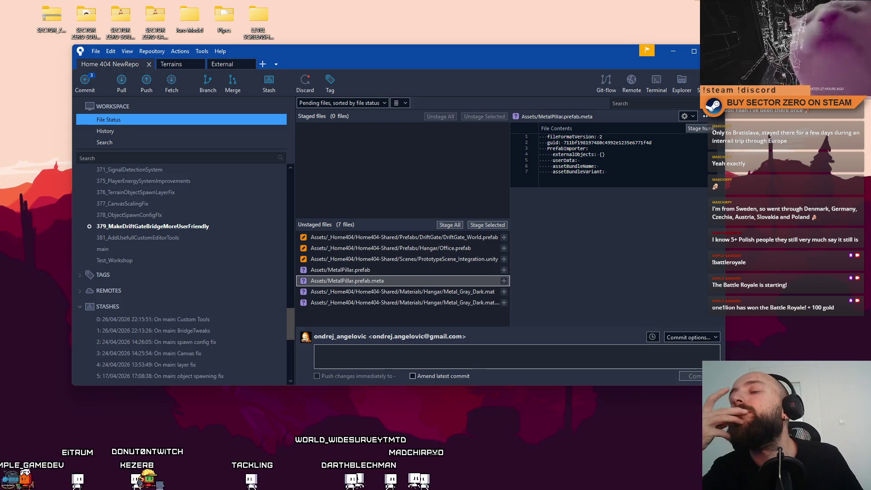
pyautogui.hotkey('alt', 'Tab')
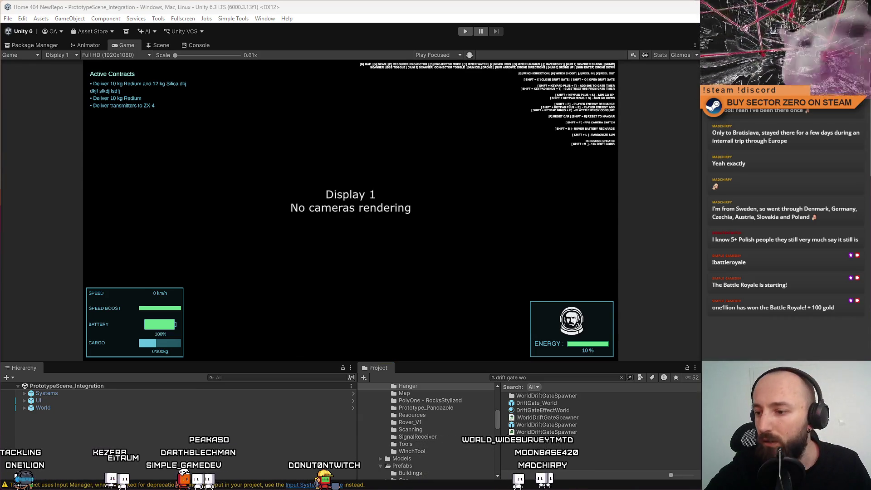
# Locate and select the DriftGate_World and MetalPillar prefabs in the Project window
pyautogui.scroll(3, 498, 427)
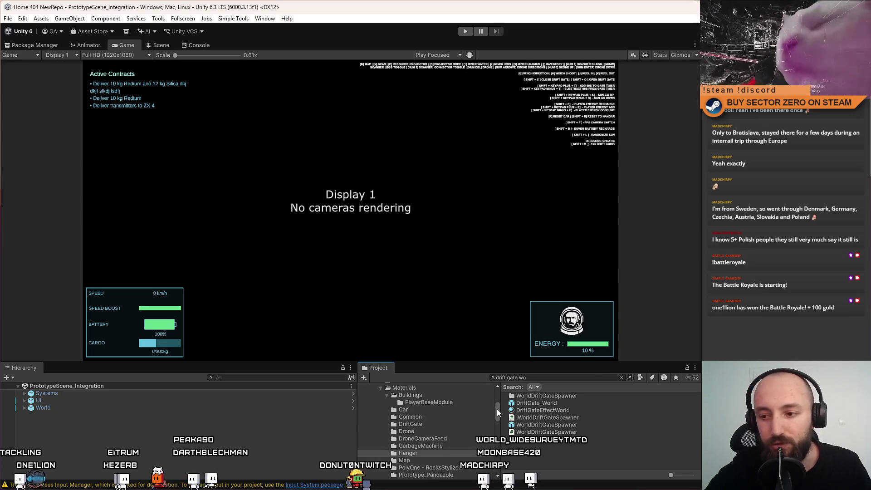
pyautogui.scroll(3, 497, 409)
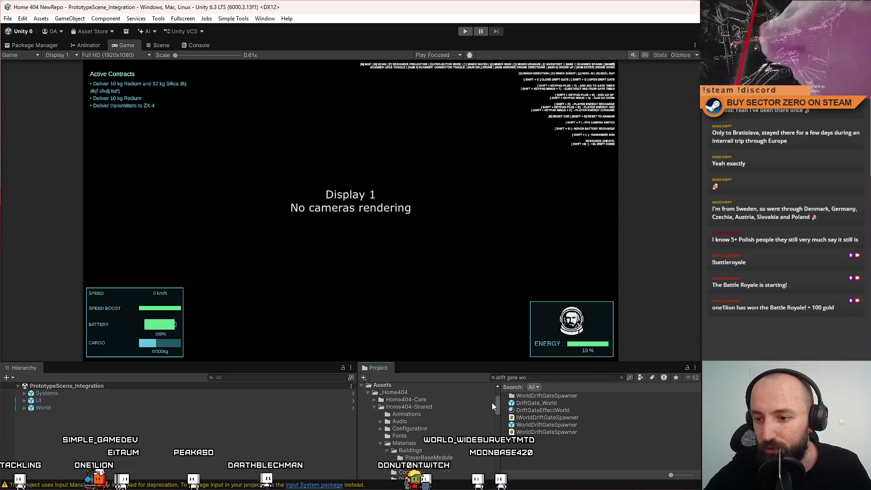
pyautogui.scroll(-1, 493, 405)
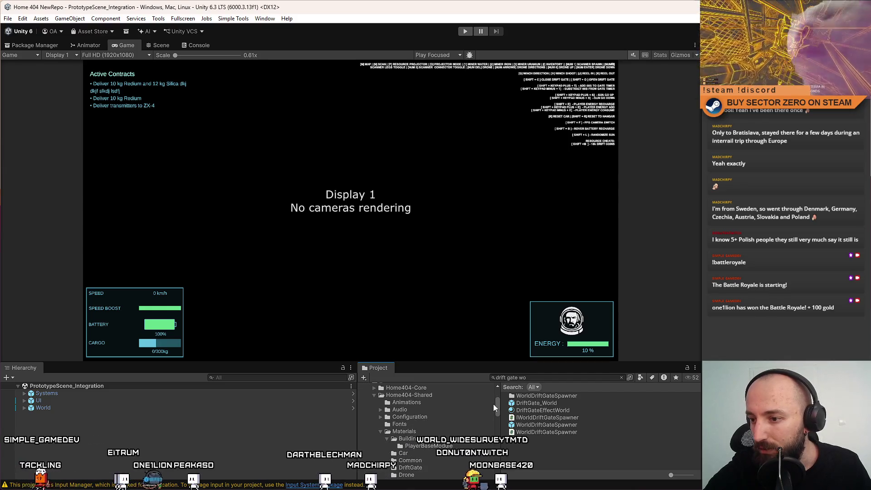
pyautogui.scroll(2, 494, 407)
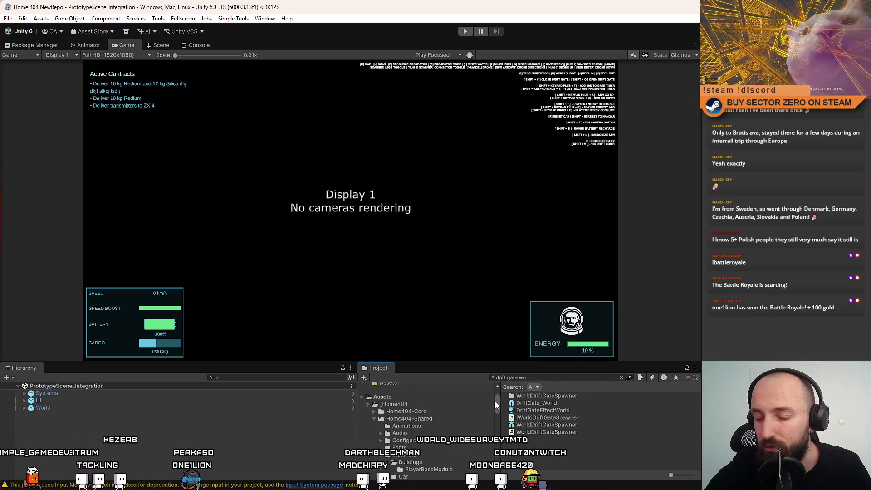
pyautogui.scroll(-1, 496, 406)
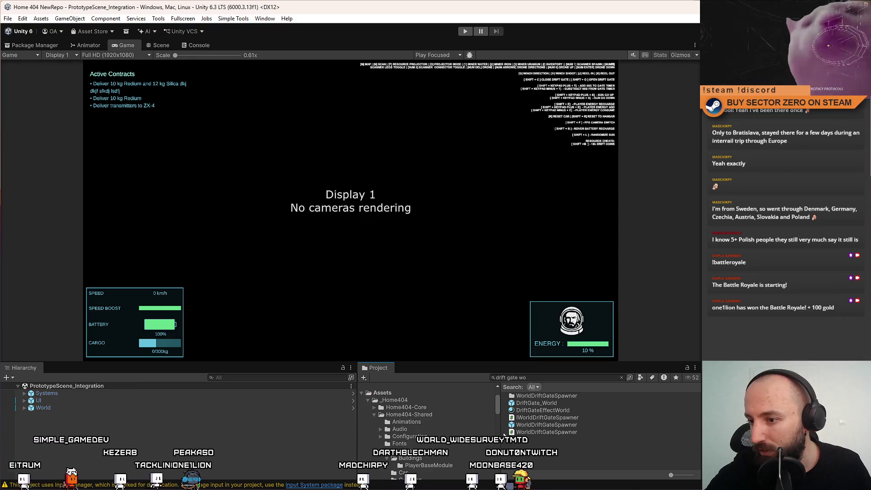
pyautogui.click(537, 403)
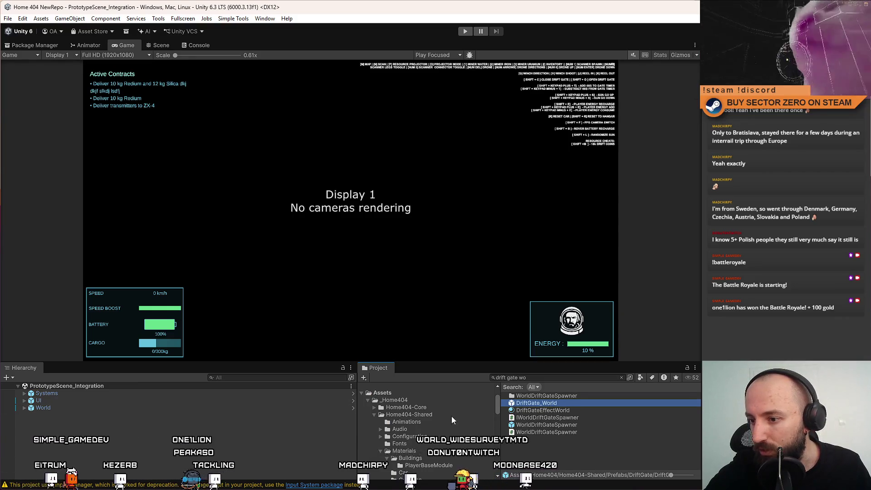
pyautogui.click(406, 391)
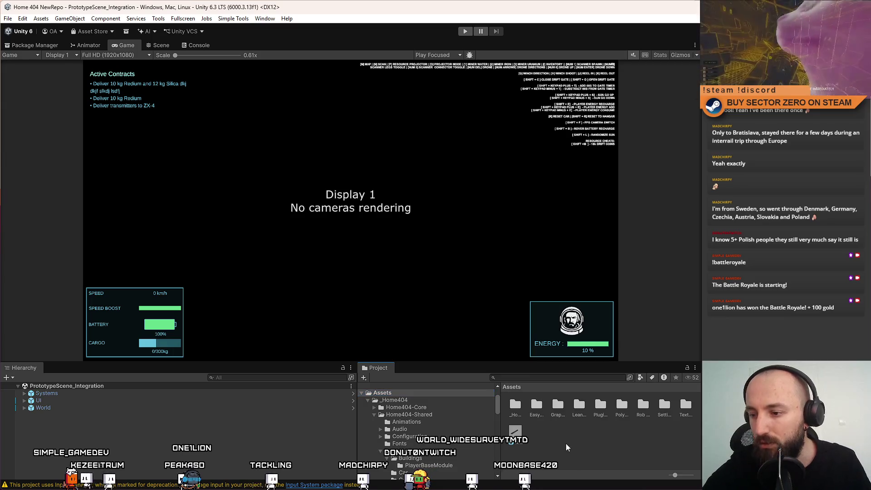
pyautogui.scroll(-3, 566, 443)
pyautogui.click(550, 460)
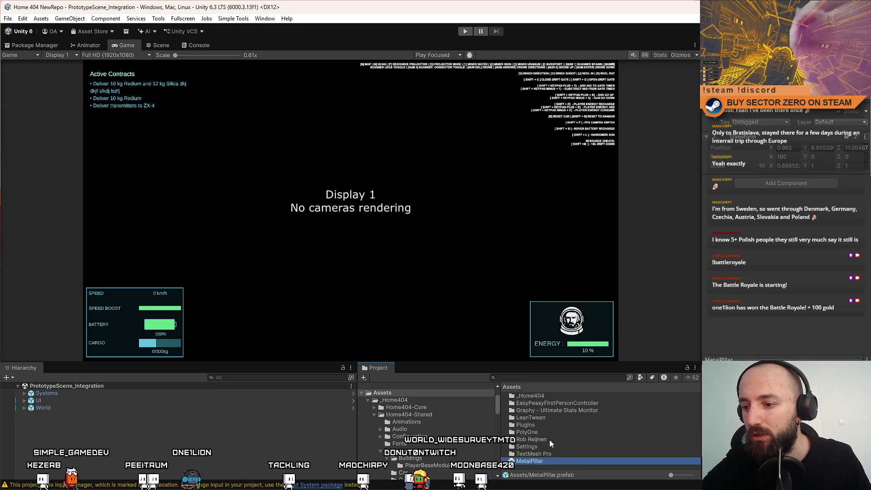
# Search the Project for 'railing' and select the Railing prefab
pyautogui.click(527, 377)
pyautogui.write('railing')
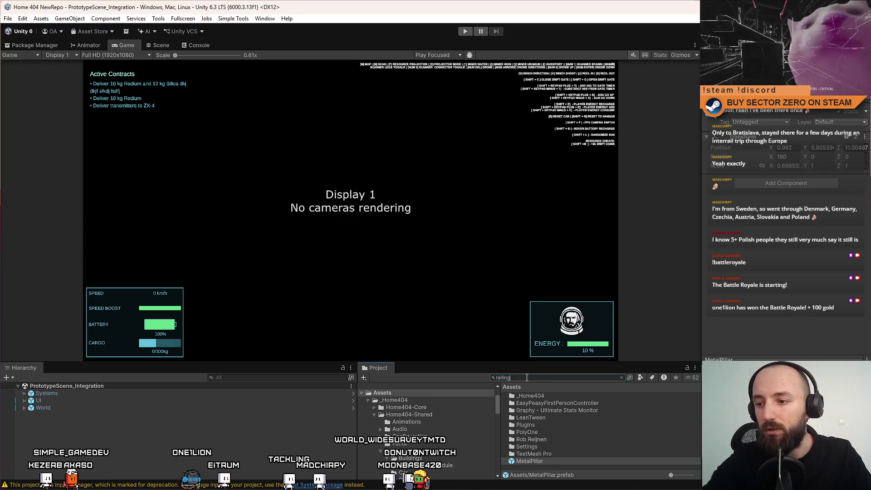
pyautogui.click(534, 394)
pyautogui.click(621, 377)
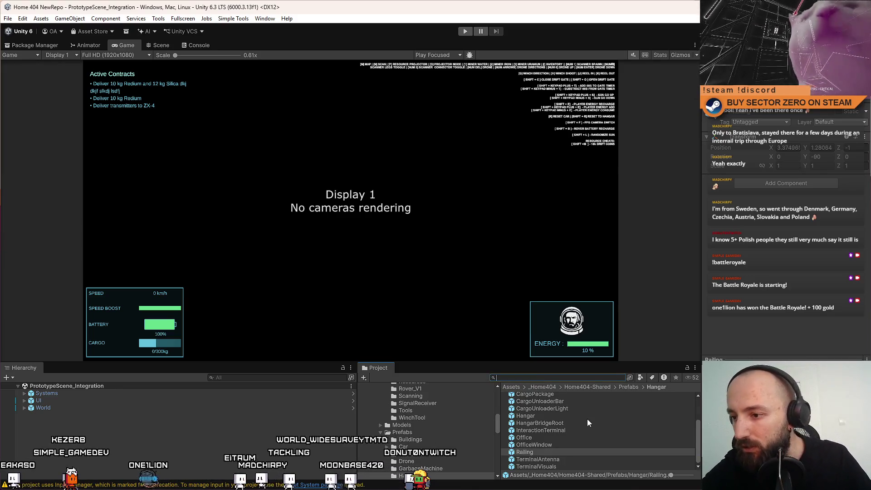
pyautogui.scroll(2, 663, 411)
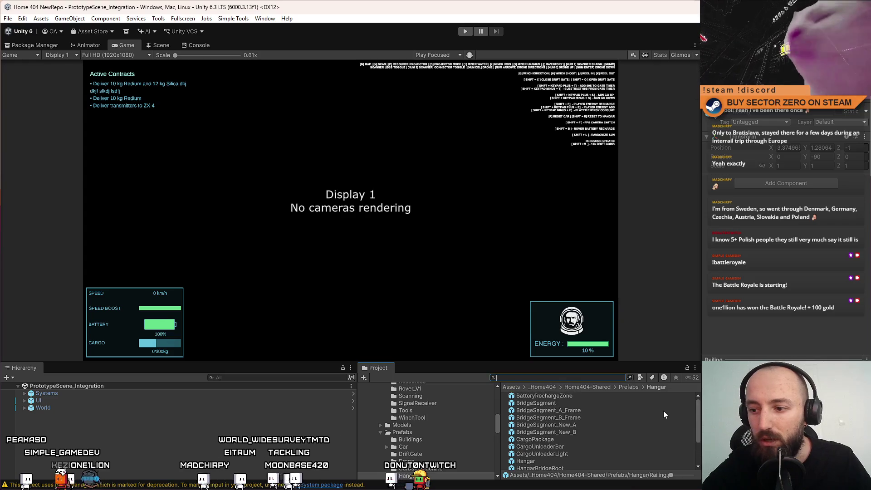
pyautogui.scroll(5, 449, 413)
pyautogui.scroll(-3, 392, 436)
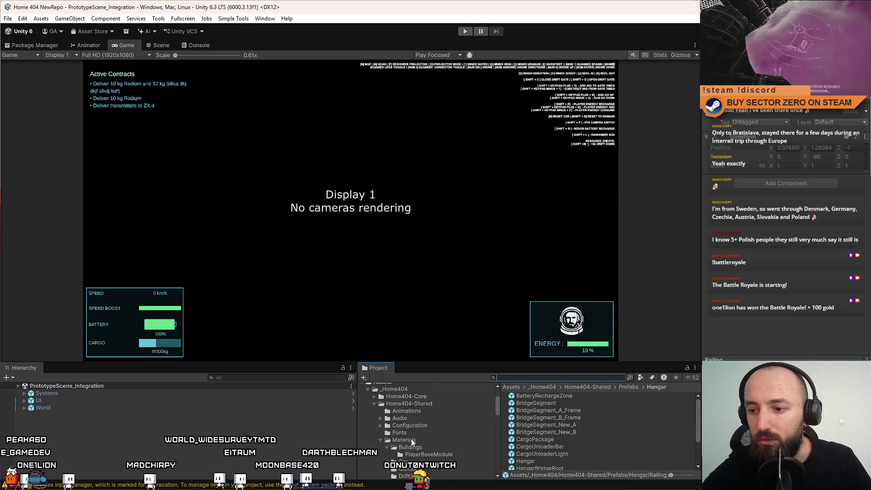
# Show the Assets root and collapse the Materials and Home404-Shared folders
pyautogui.click(393, 411)
pyautogui.scroll(-6, 428, 436)
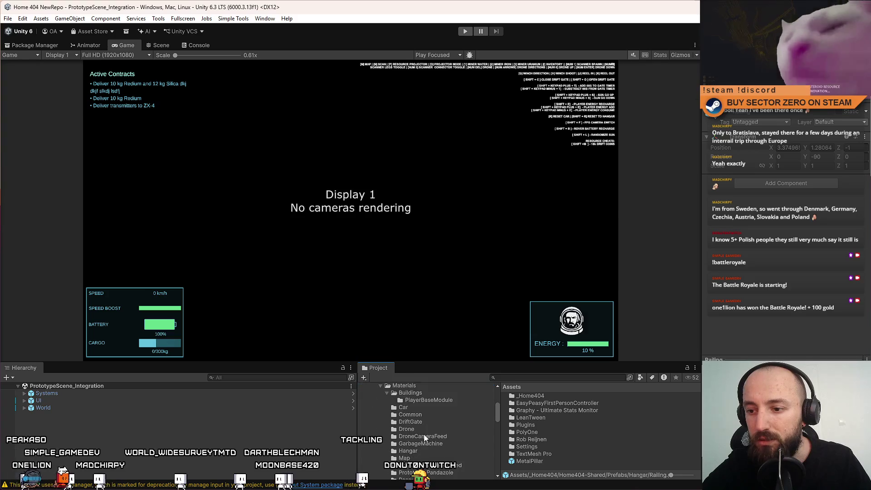
pyautogui.click(381, 385)
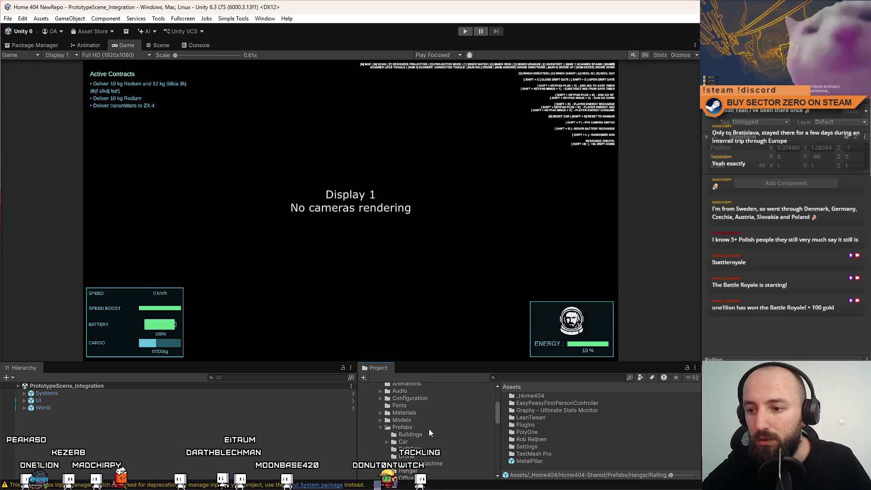
pyautogui.scroll(-3, 433, 430)
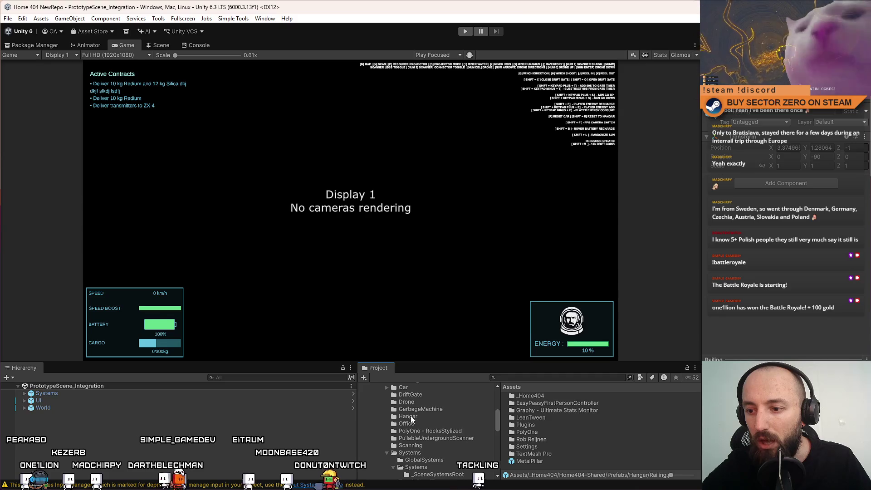
pyautogui.scroll(5, 427, 422)
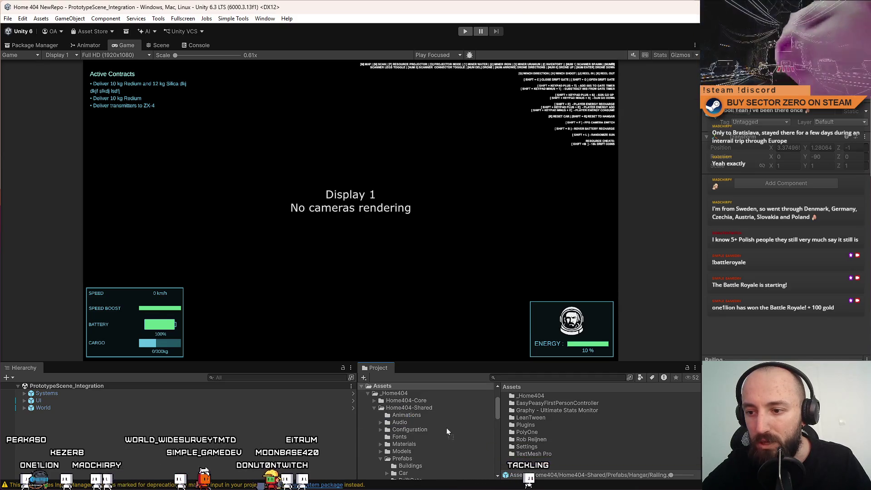
pyautogui.click(375, 408)
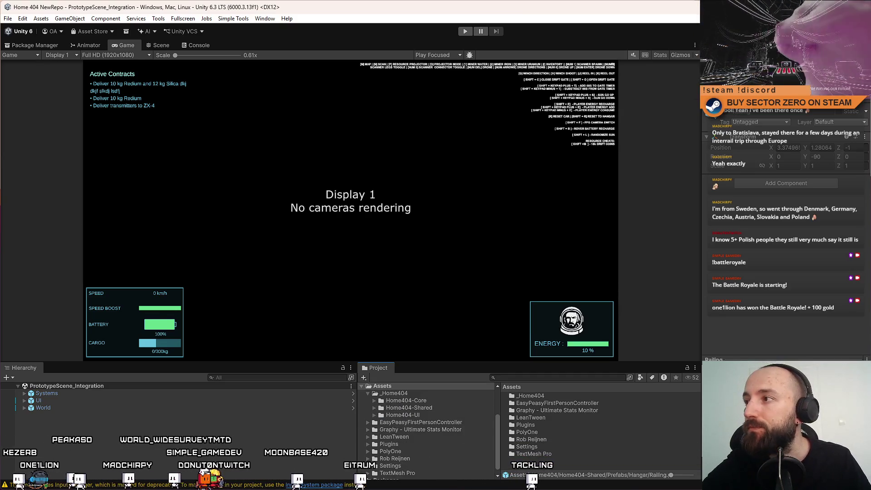
# Save the project via File > Save Project and switch to Sourcetree
pyautogui.click(7, 18)
pyautogui.click(8, 18)
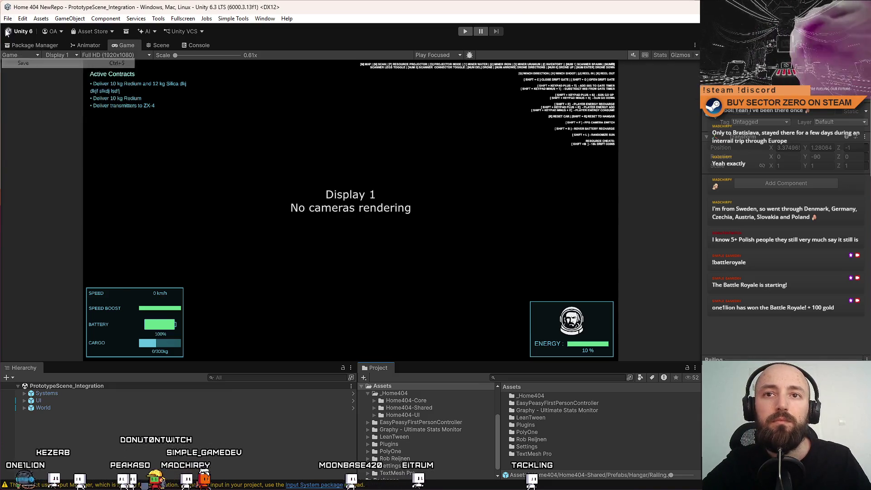
pyautogui.click(8, 18)
pyautogui.click(49, 117)
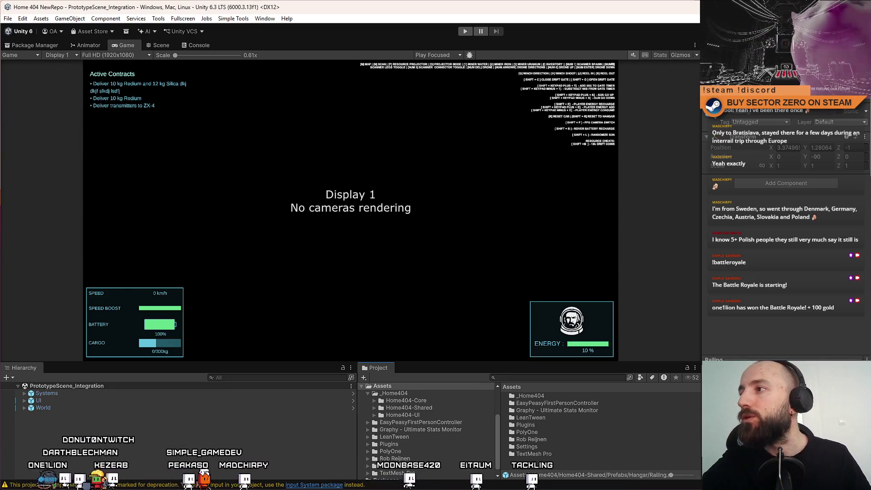
pyautogui.hotkey('alt', 'Tab')
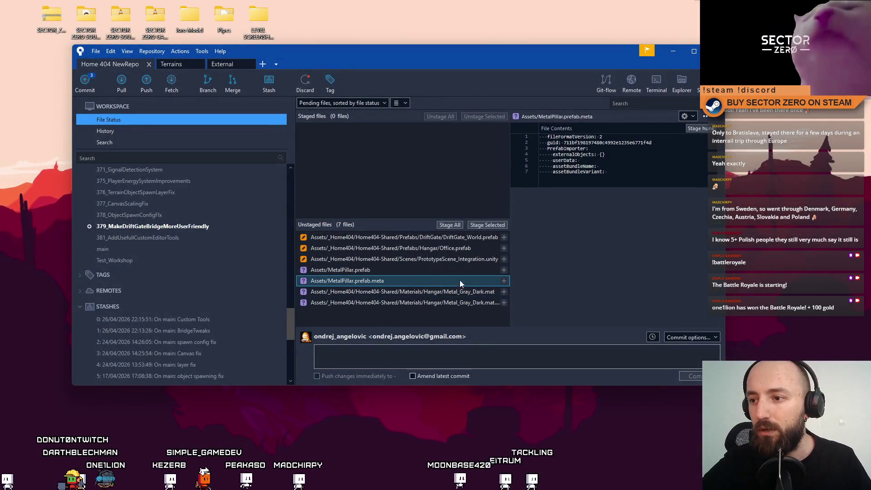
# Discard the PrototypeScene_Integration.unity changes, then select MetalPillar.prefab and its meta file
pyautogui.click(457, 261)
pyautogui.rightClick(317, 262)
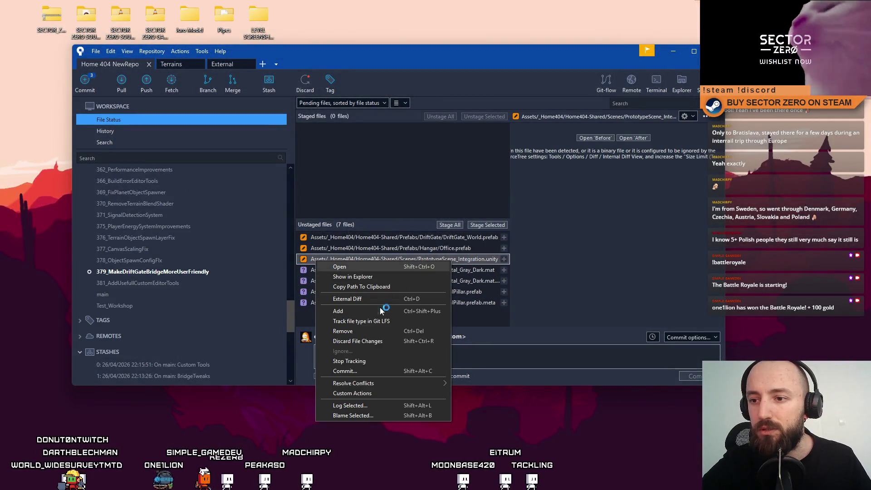
pyautogui.click(374, 339)
pyautogui.click(449, 98)
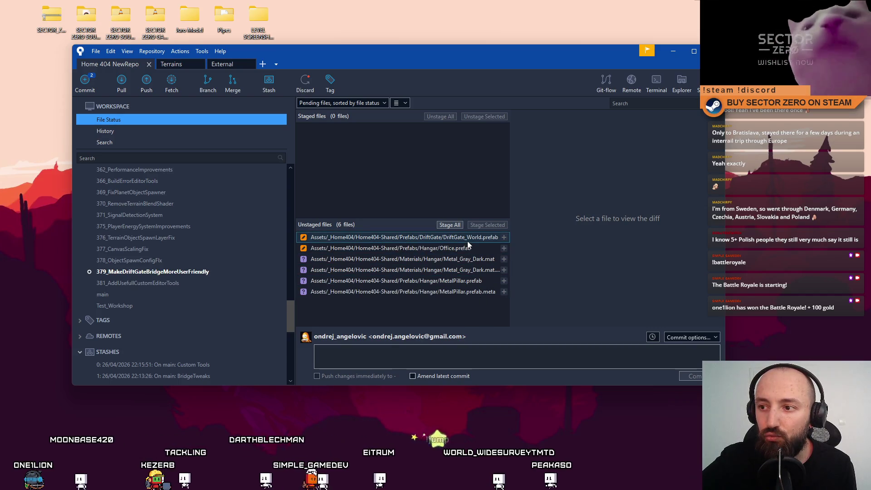
pyautogui.click(470, 291)
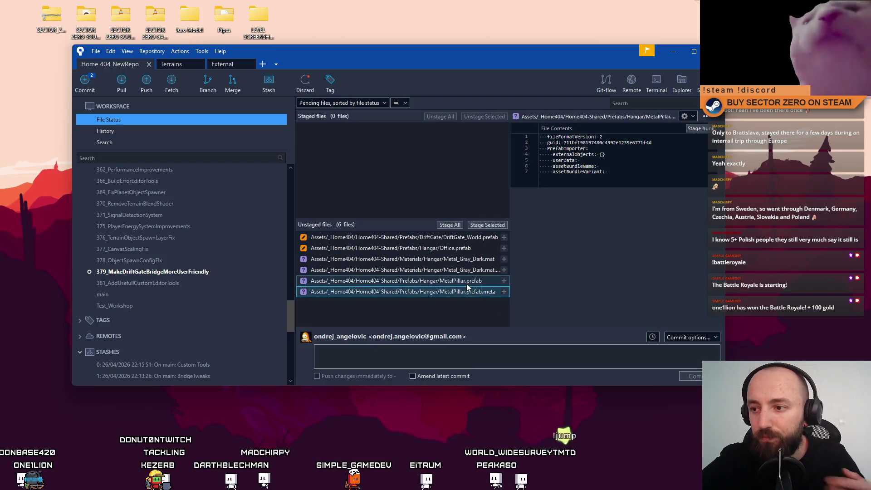
pyautogui.keyDown('shift'); pyautogui.click(468, 281); pyautogui.keyUp('shift')
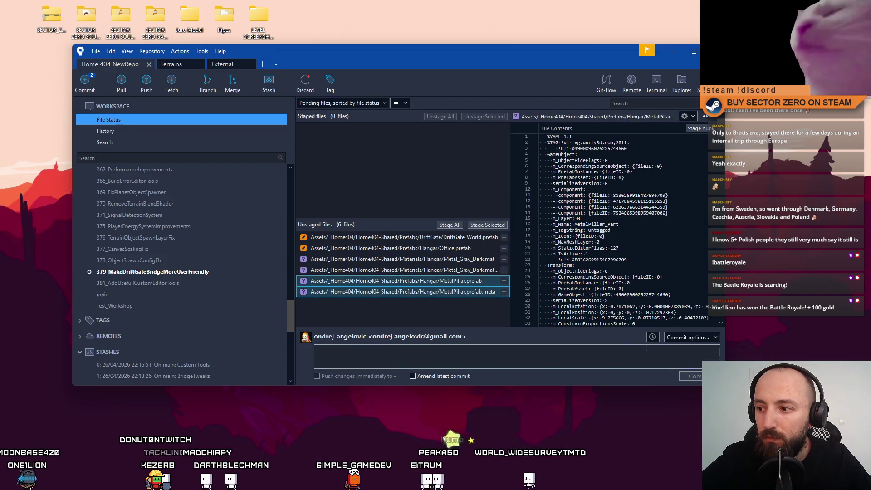
# Stage Office.prefab, MetalPillar.prefab and its meta, and commit them describing the new MetalPillar prefab
pyautogui.keyDown('ctrl'); pyautogui.click(469, 248); pyautogui.keyUp('ctrl')
pyautogui.click(487, 225)
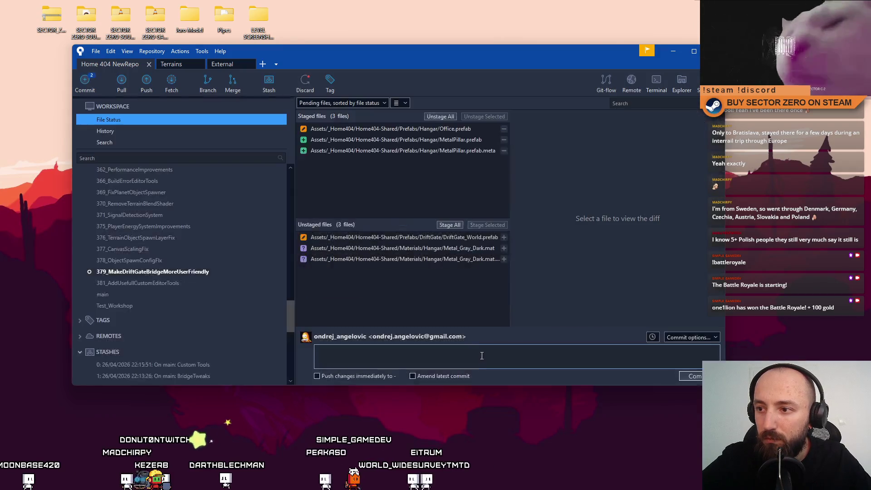
pyautogui.write('Added MetalPillar prefab + changed pillars in office w')
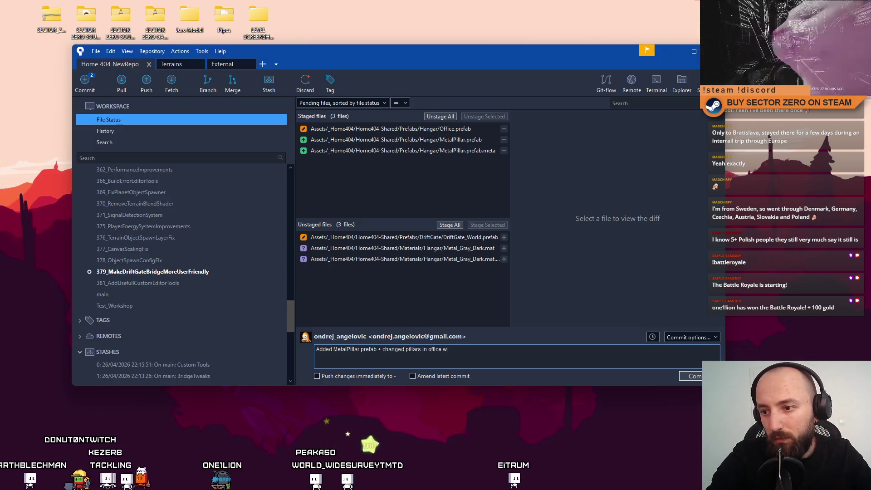
pyautogui.press('BackSpace')
pyautogui.write('for this prefab')
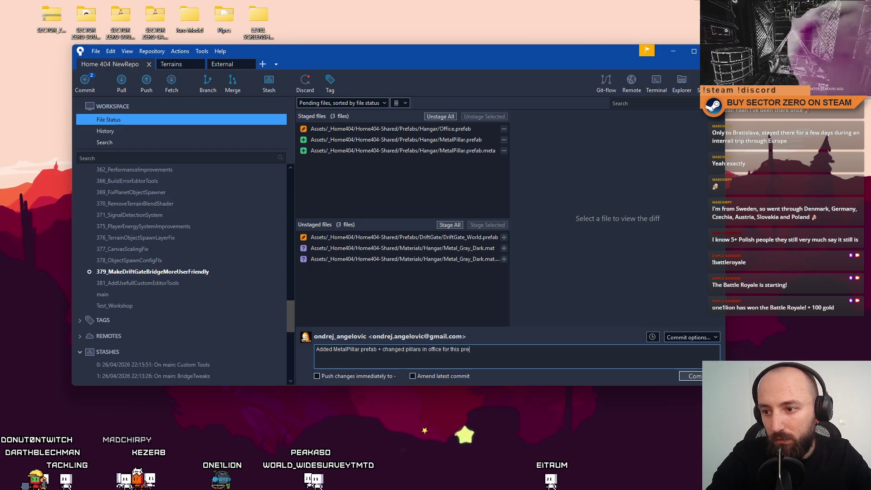
pyautogui.hotkey('ctrl', 'Return')
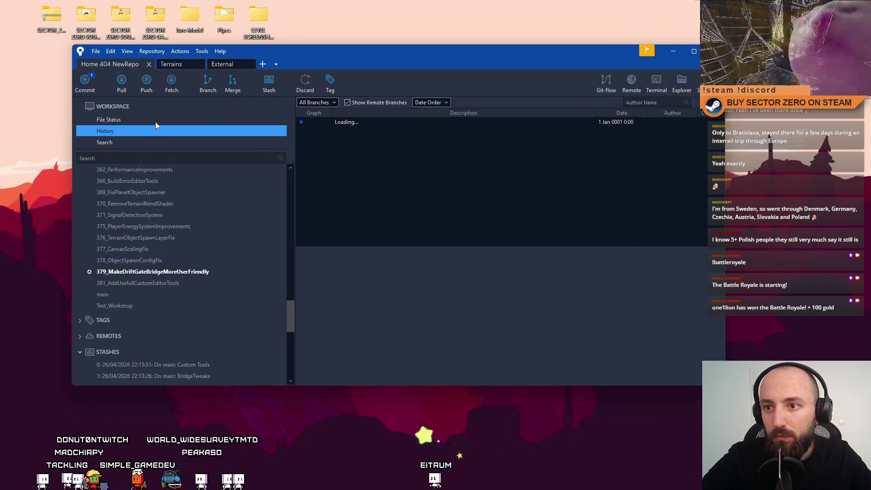
pyautogui.click(454, 248)
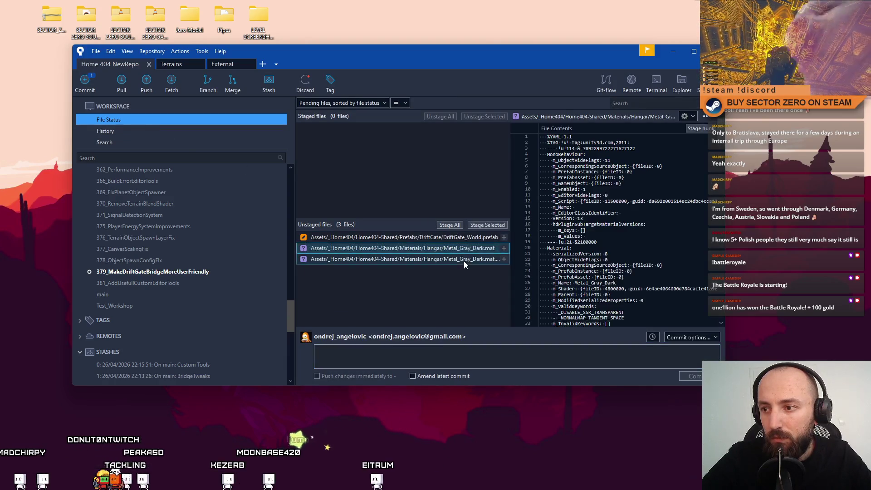
# Stage both Metal_Gray_Dark material files and commit them as "Added new metal material"
pyautogui.click(463, 260)
pyautogui.keyDown('shift'); pyautogui.click(473, 249); pyautogui.keyUp('shift')
pyautogui.click(490, 226)
pyautogui.write('Added new metal mat')
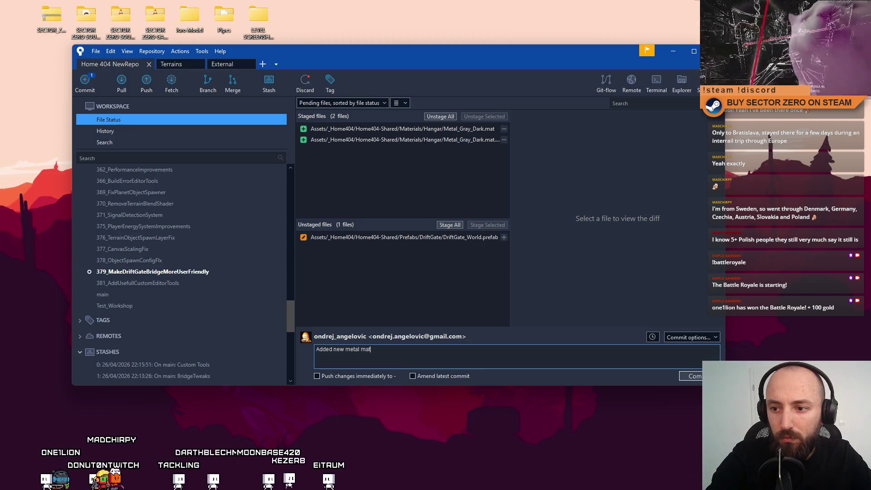
pyautogui.write('erial')
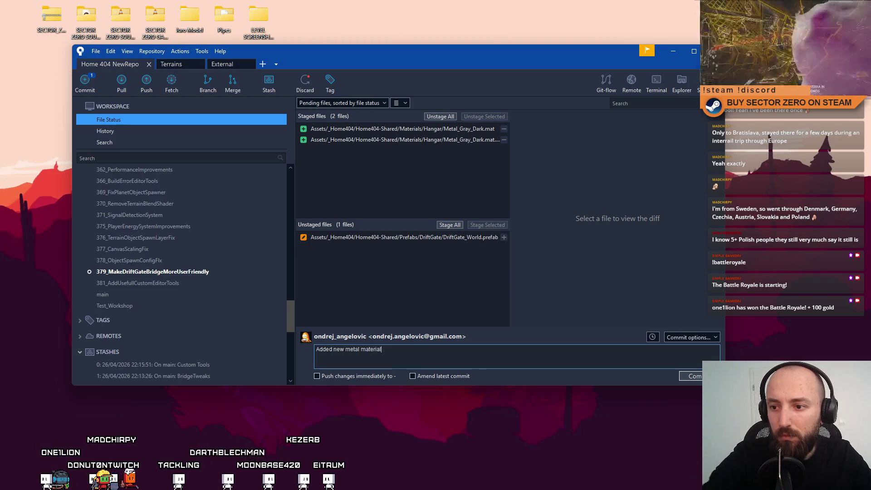
pyautogui.hotkey('ctrl', 'Return')
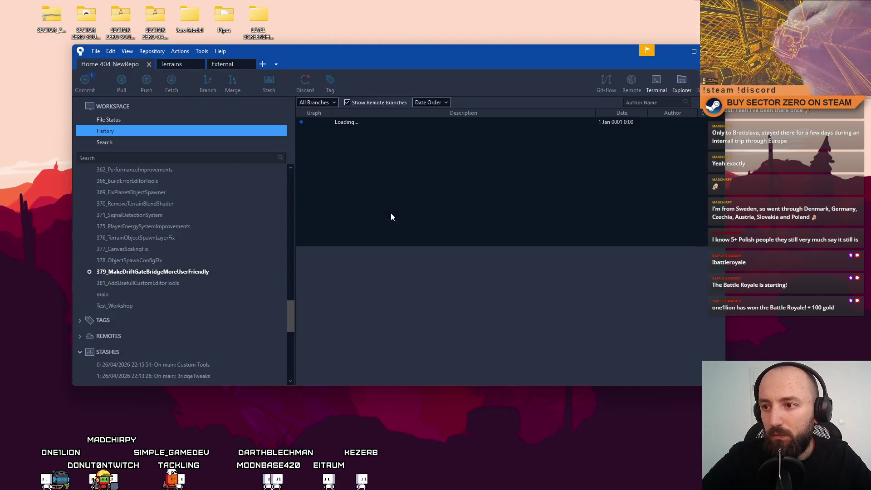
# Stage DriftGate_World.prefab and commit it as "World Drift Gate - wider bridge, visual tweaks"
pyautogui.click(157, 119)
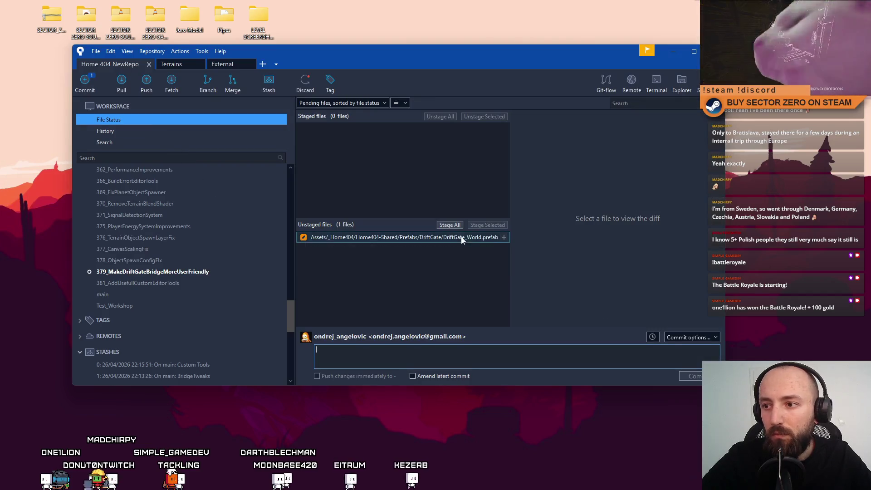
pyautogui.click(489, 225)
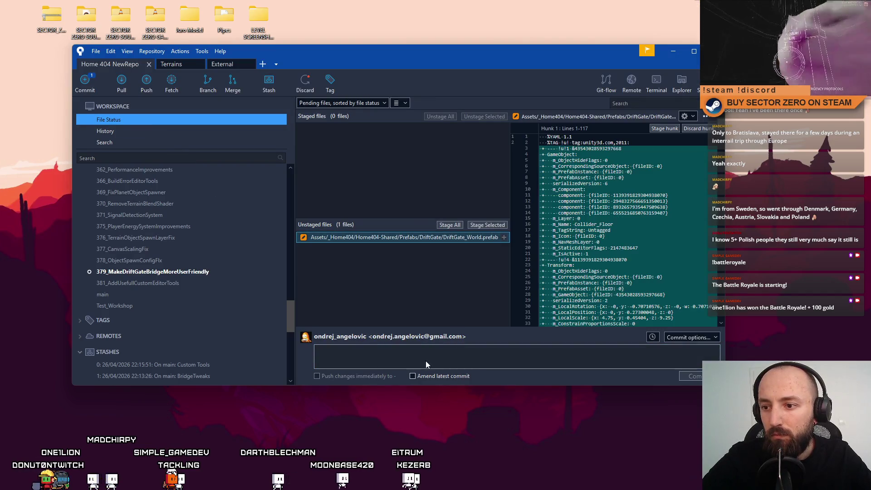
pyautogui.click(426, 358)
pyautogui.write('D')
pyautogui.press('BackSpace')
pyautogui.write('World ')
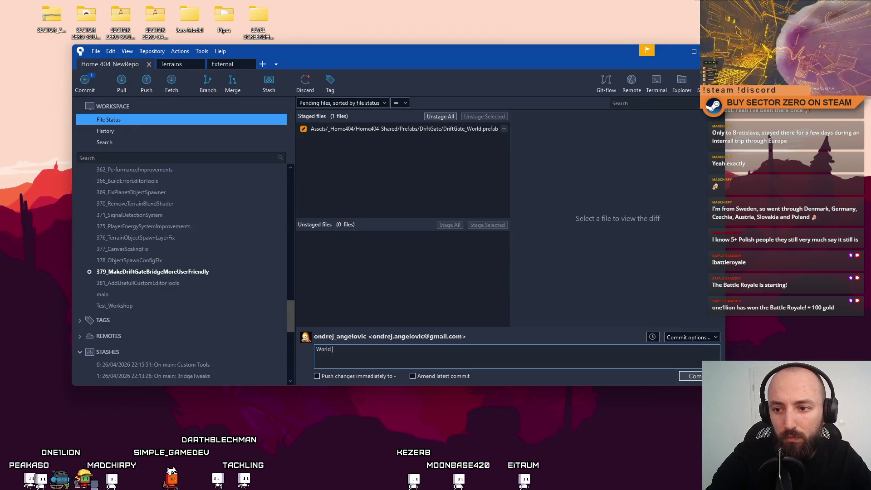
pyautogui.write('Drif')
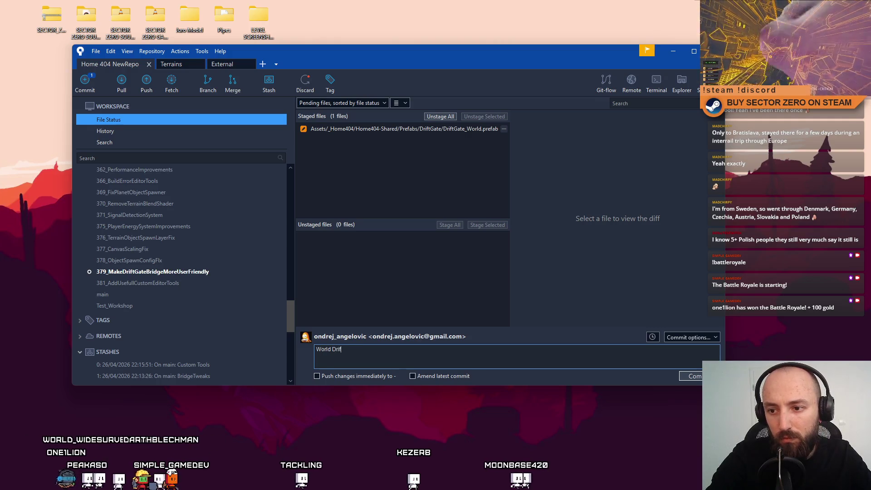
pyautogui.write('t Gate - wider bridge.')
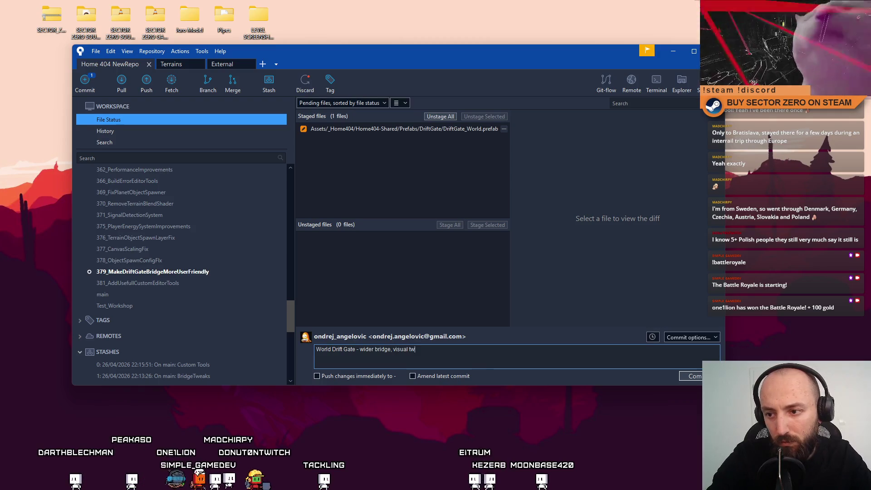
pyautogui.click(699, 378)
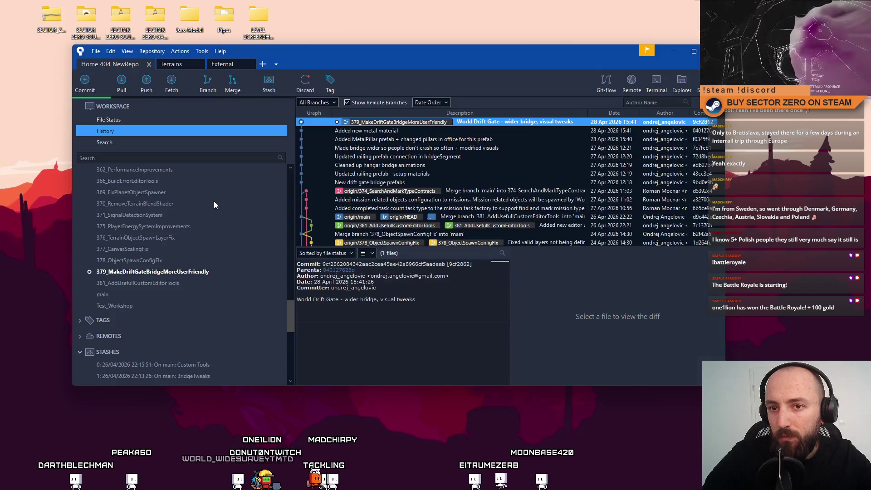
# Push 379_MakeDriftGateBridgeMoreUserFriendly to origin twice, dismissing each authentication failure
pyautogui.click(140, 86)
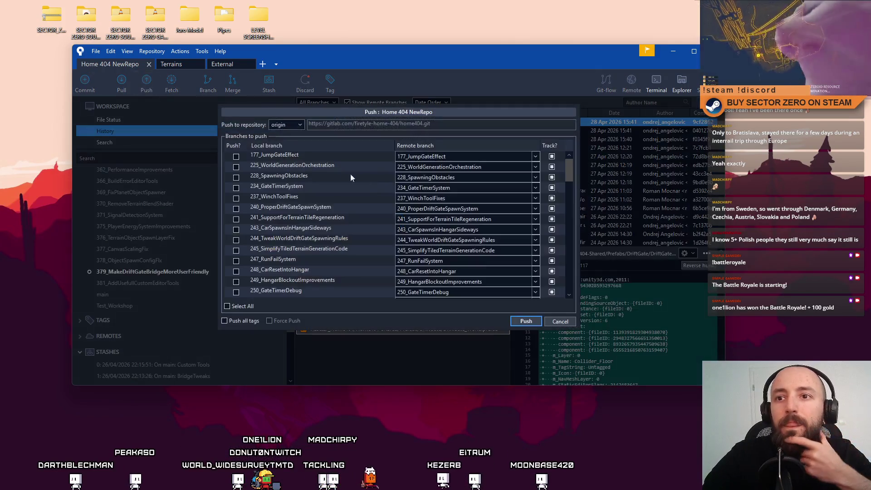
pyautogui.moveTo(567, 178); pyautogui.dragTo(565, 295)
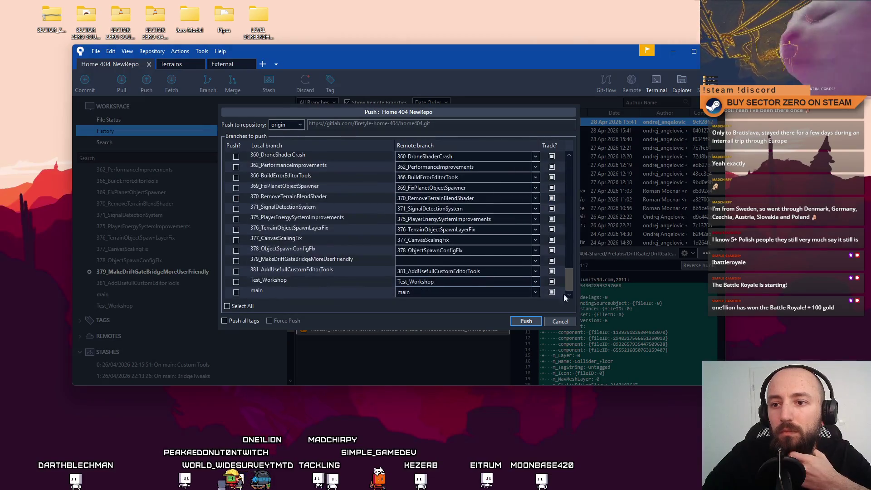
pyautogui.click(236, 260)
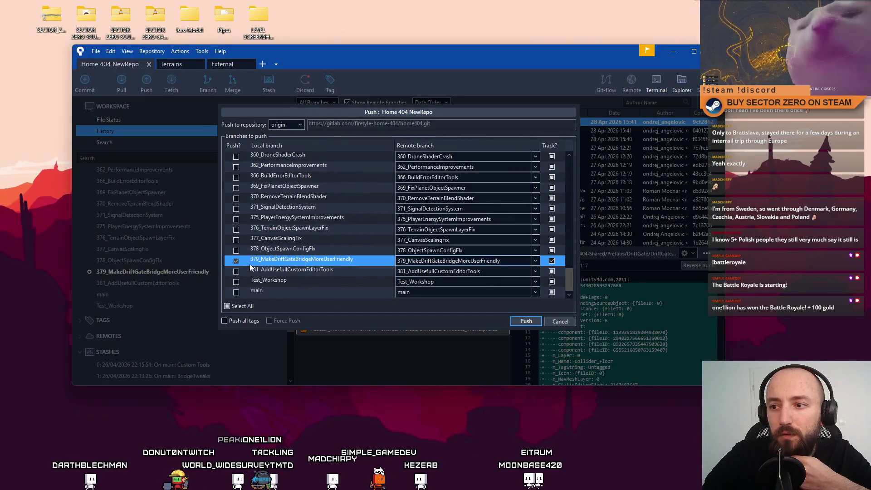
pyautogui.click(526, 321)
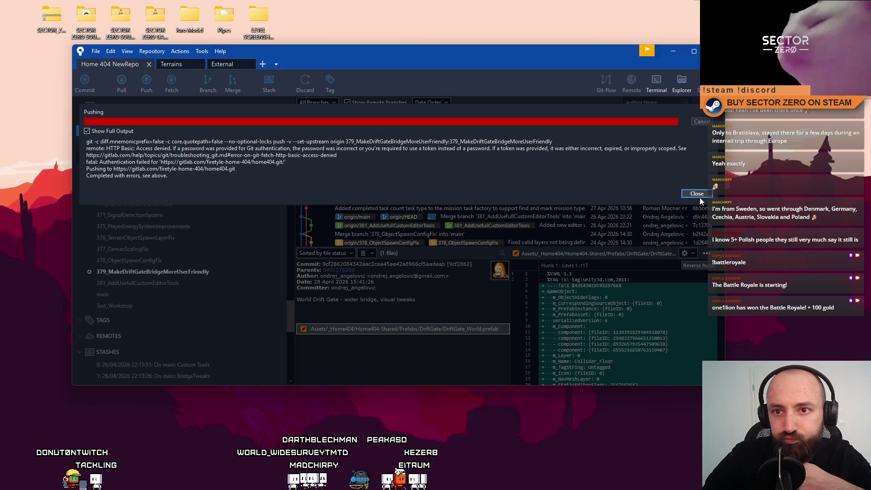
pyautogui.click(698, 193)
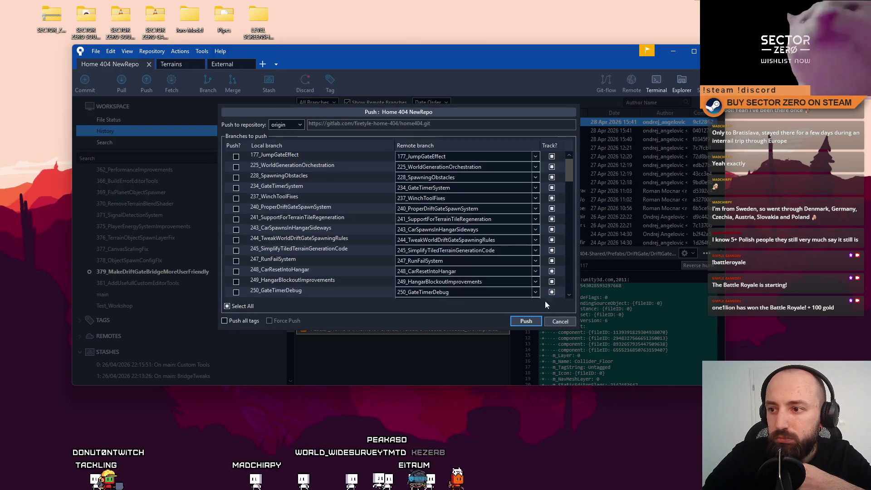
pyautogui.moveTo(565, 164); pyautogui.dragTo(569, 293)
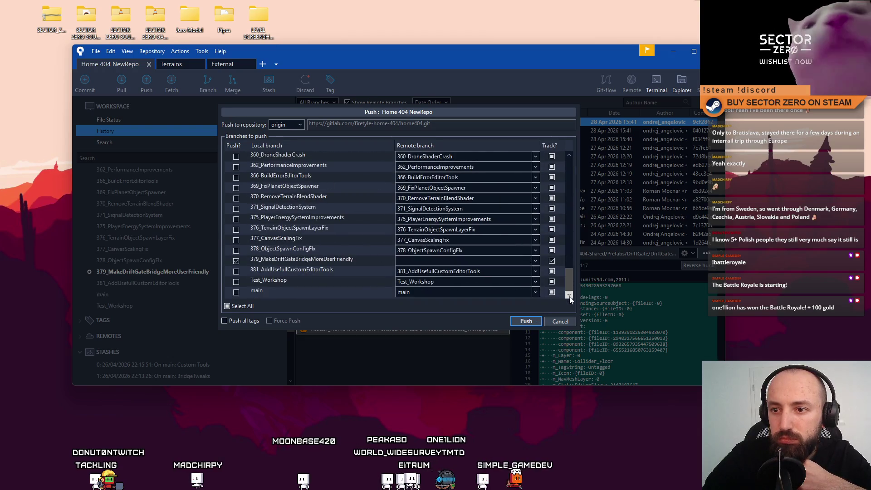
pyautogui.click(526, 321)
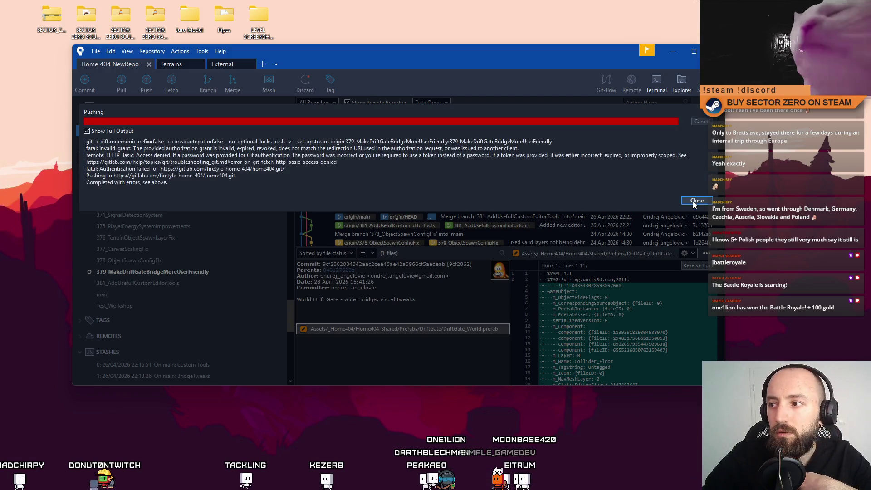
pyautogui.click(697, 201)
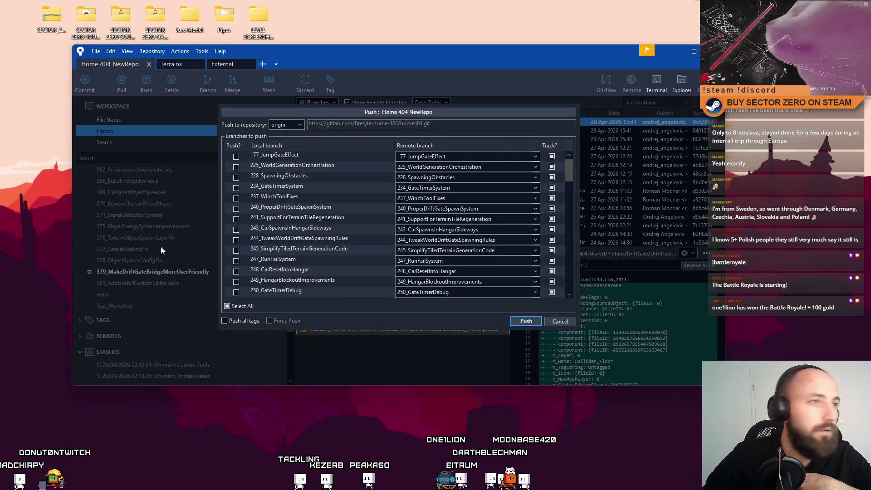
# Retry the push, highlight the token-required error text, then close it and cancel the Push dialog
pyautogui.moveTo(569, 175)
pyautogui.mouseDown()
pyautogui.moveTo(575, 257)
pyautogui.moveTo(563, 293)
pyautogui.mouseUp()
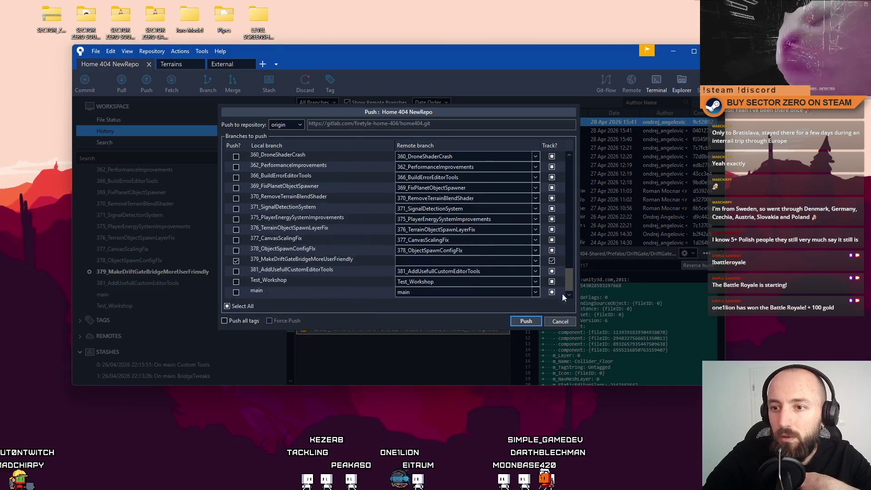
pyautogui.click(519, 316)
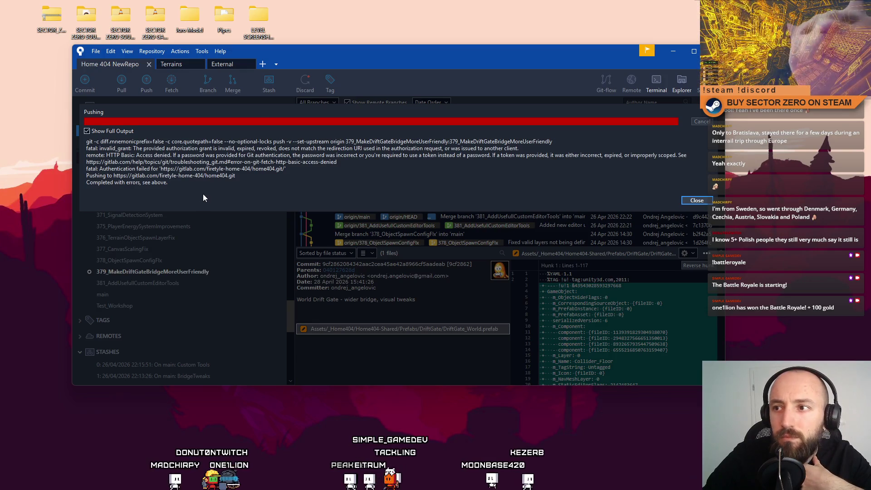
pyautogui.moveTo(381, 155); pyautogui.dragTo(484, 155)
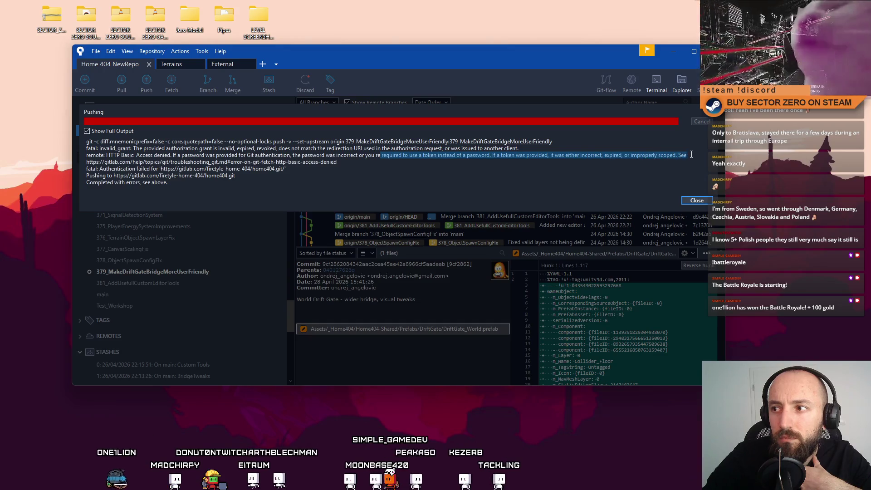
pyautogui.moveTo(692, 155); pyautogui.dragTo(588, 158)
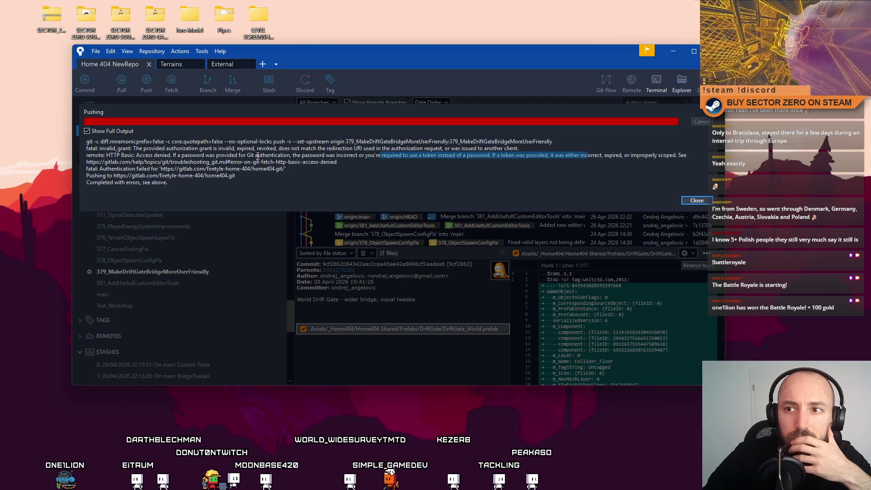
pyautogui.moveTo(452, 155); pyautogui.dragTo(507, 155)
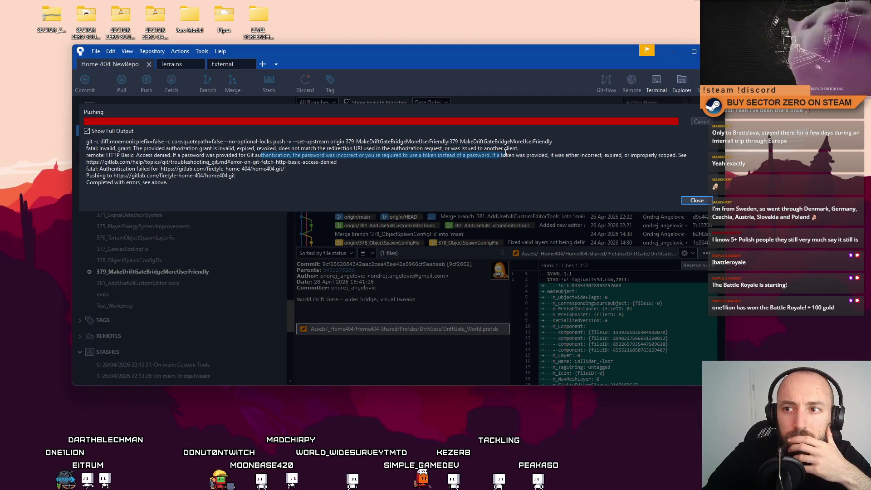
pyautogui.click(709, 202)
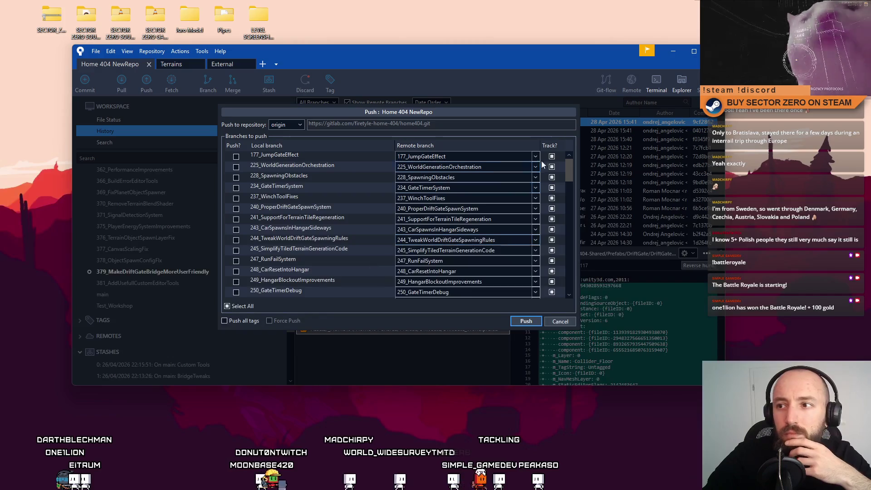
pyautogui.click(556, 324)
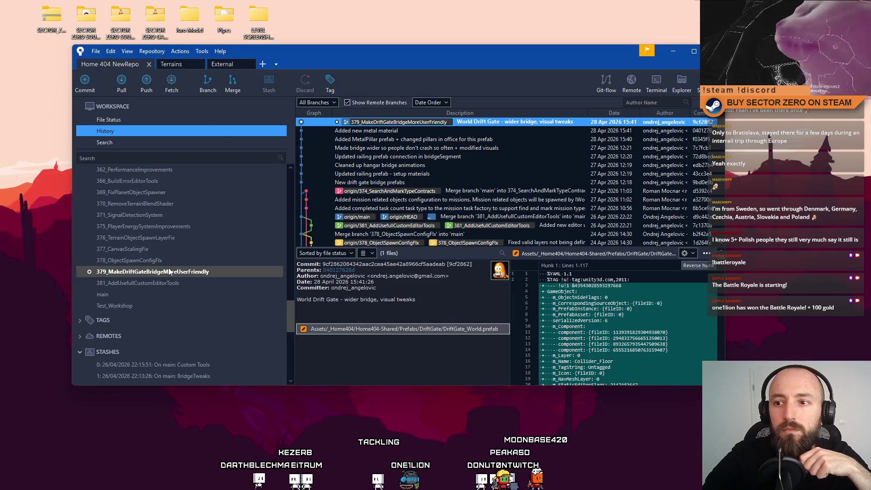
# Reopen Push, tick 379_MakeDriftGateBridgeMoreUserFriendly and push it to origin again
pyautogui.click(142, 85)
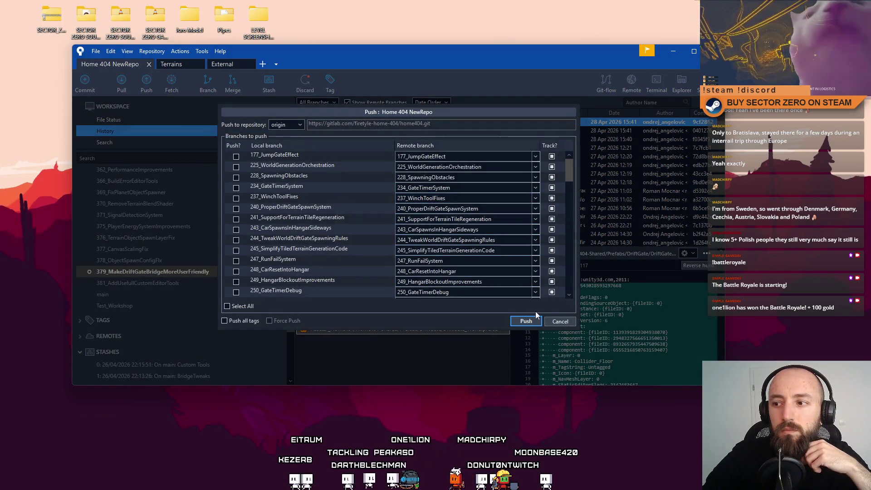
pyautogui.click(536, 318)
pyautogui.press('super+d')
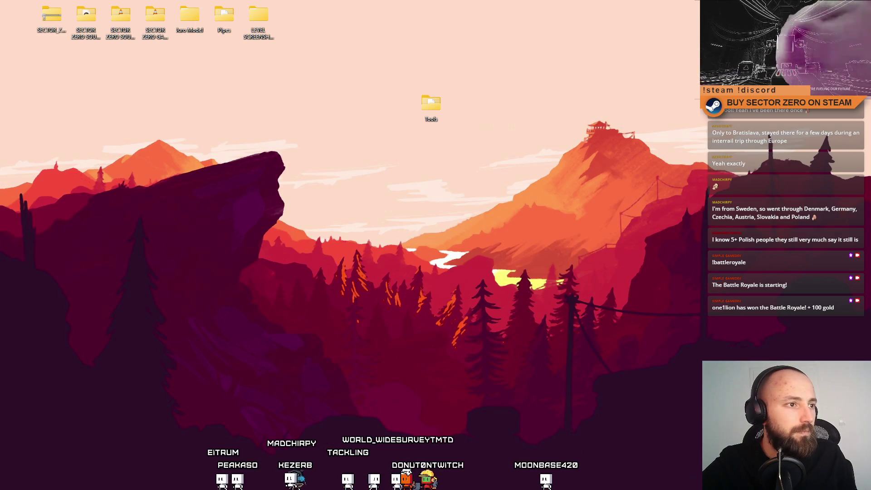
pyautogui.press('super+d')
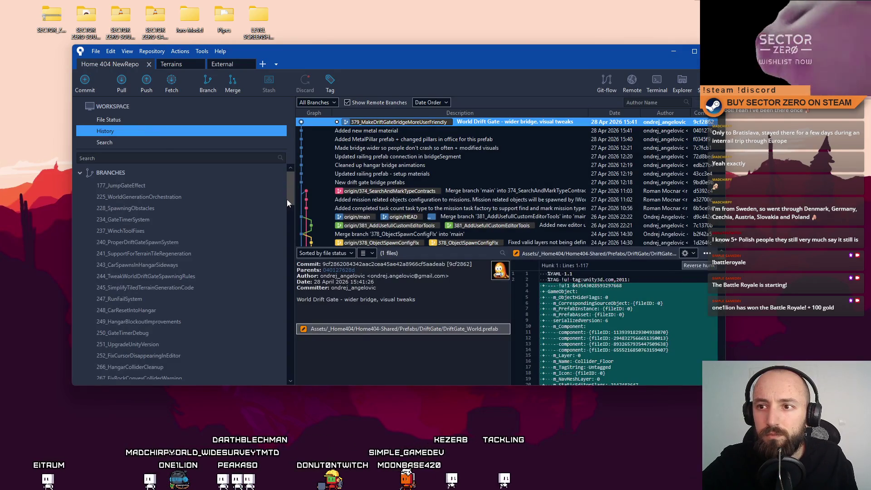
pyautogui.moveTo(287, 200); pyautogui.dragTo(300, 341)
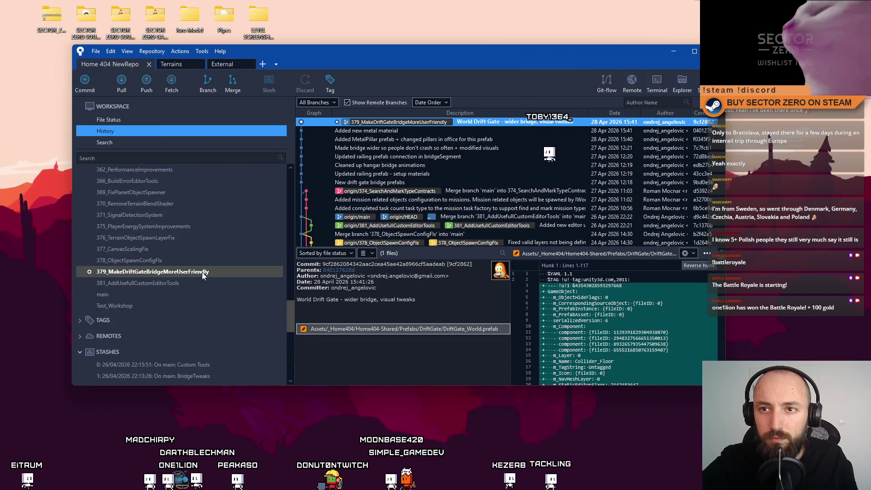
pyautogui.click(145, 86)
pyautogui.scroll(-10, 581, 236)
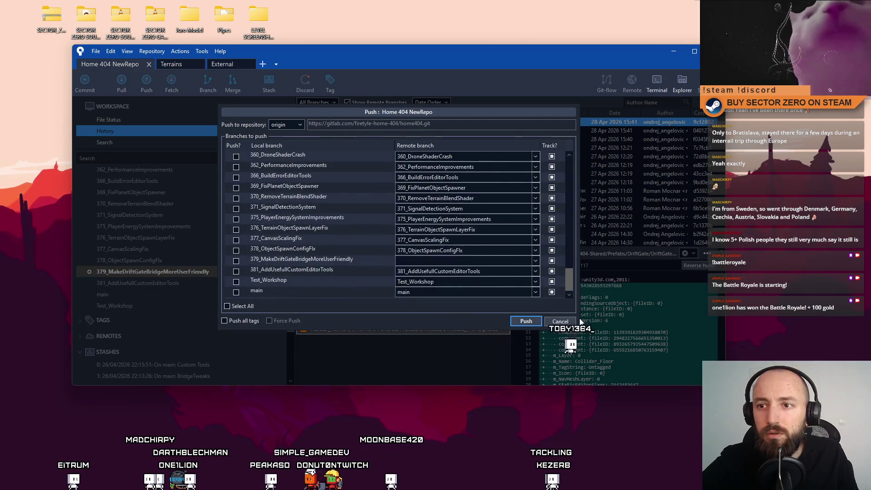
pyautogui.click(236, 262)
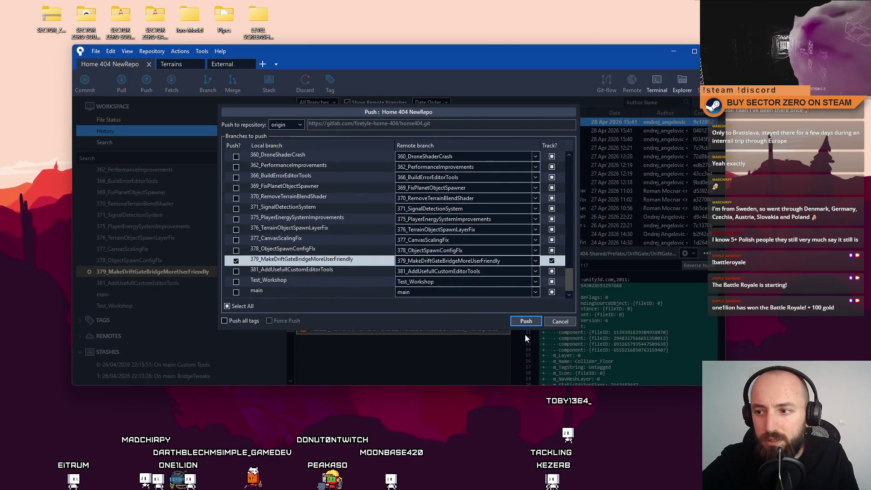
pyautogui.click(527, 322)
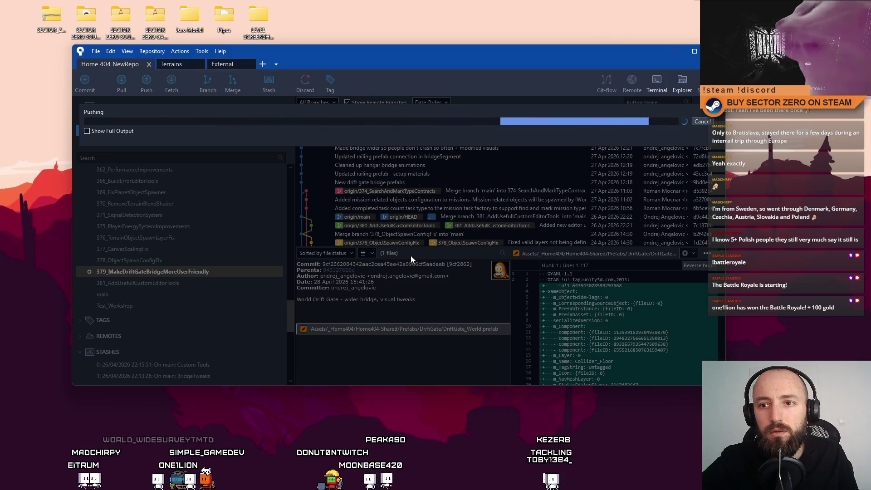
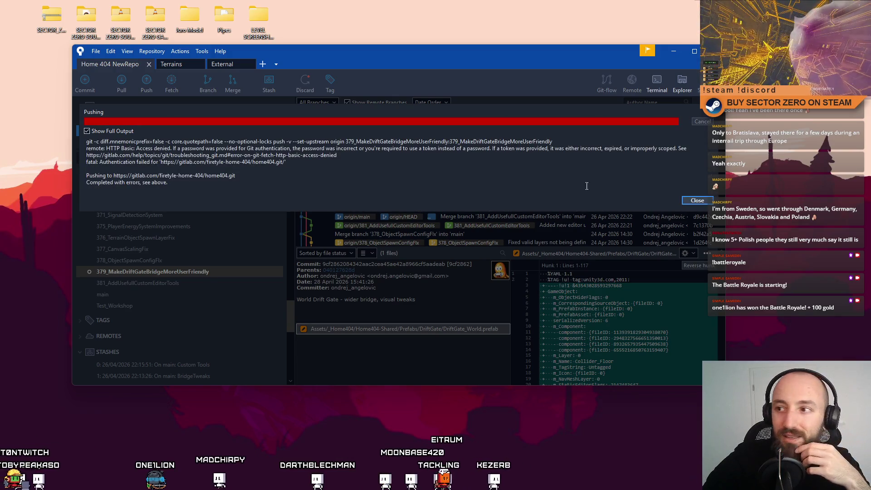
# Dismiss the failed push output and push 379_MakeDriftGateBridgeMoreUserFriendly to origin again
pyautogui.press('Return')
pyautogui.moveTo(570, 177); pyautogui.dragTo(568, 295)
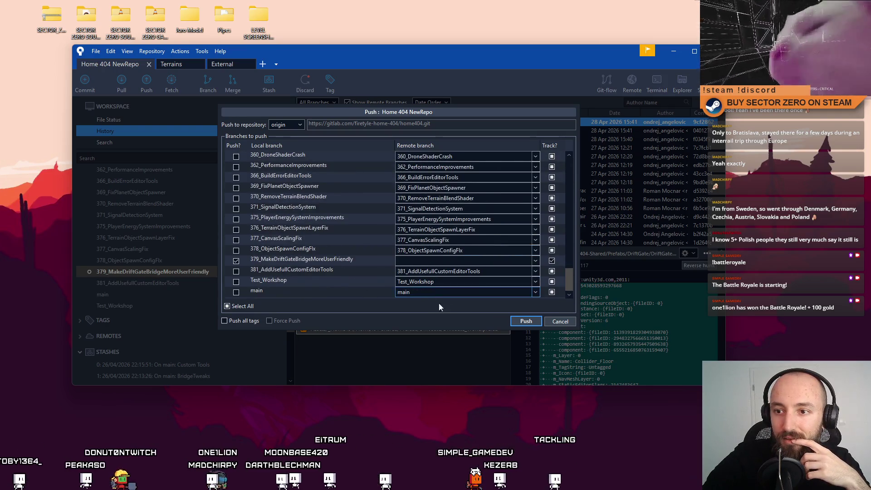
pyautogui.click(527, 321)
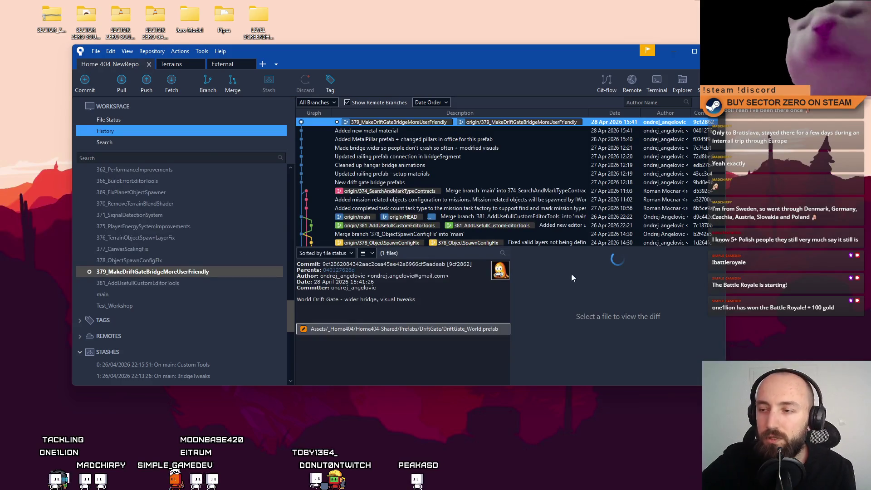
# Refresh the commit history to show origin/379_MakeDriftGateBridgeMoreUserFriendly on the latest commit
pyautogui.click(178, 272)
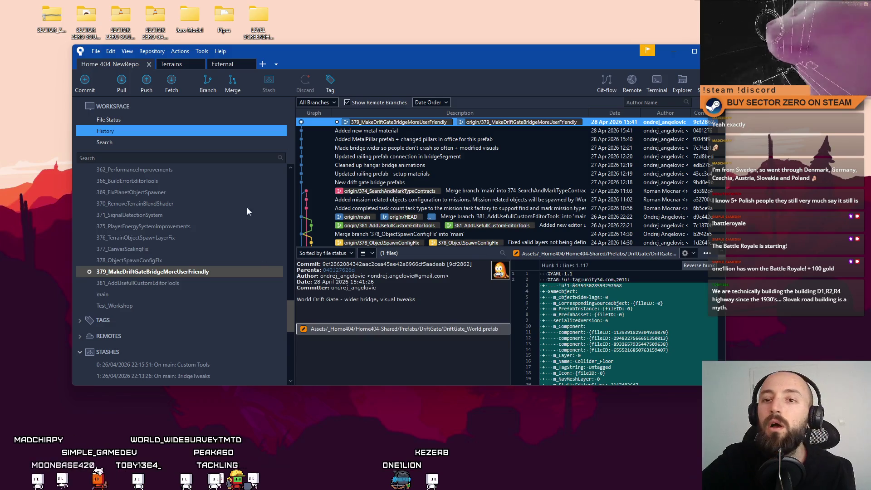
# Select main's latest commit, cancel the Pull dialog, and narrow the author column
pyautogui.click(188, 273)
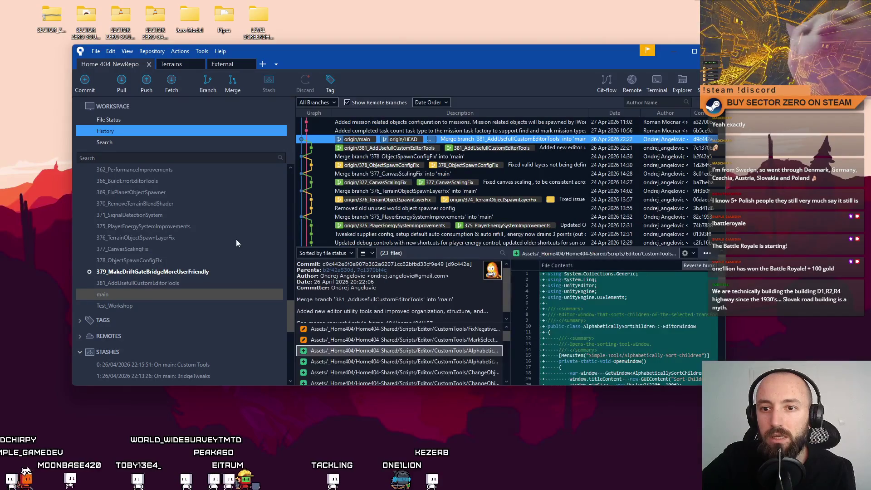
pyautogui.click(132, 88)
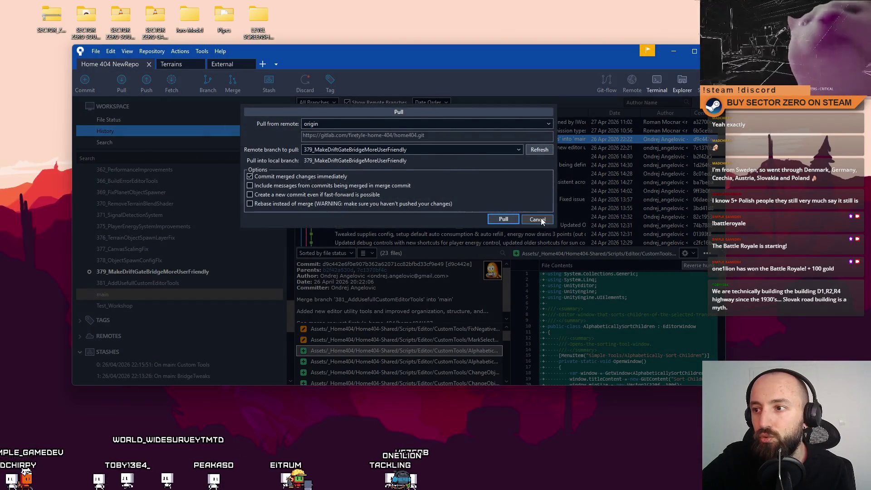
pyautogui.click(541, 218)
pyautogui.moveTo(690, 113); pyautogui.dragTo(647, 112)
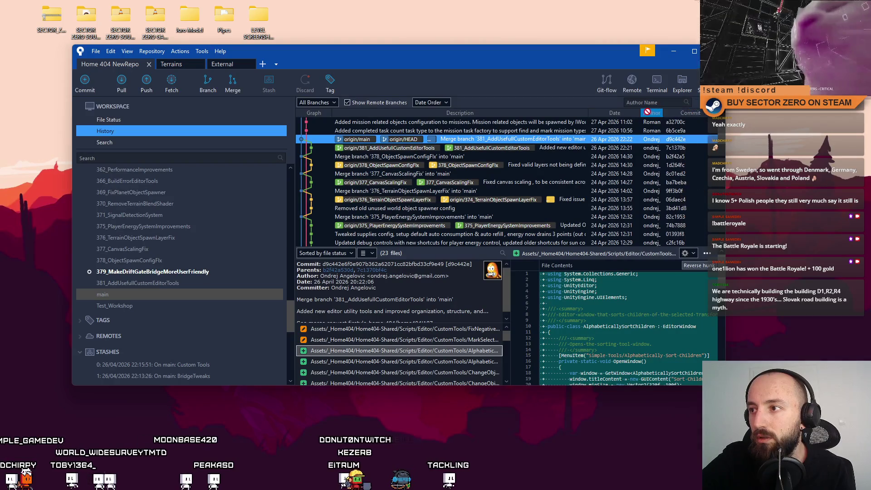
# Attempt pulling the 379 branch from origin, dismiss the 'couldn't find remote ref' error, and cancel
pyautogui.click(126, 88)
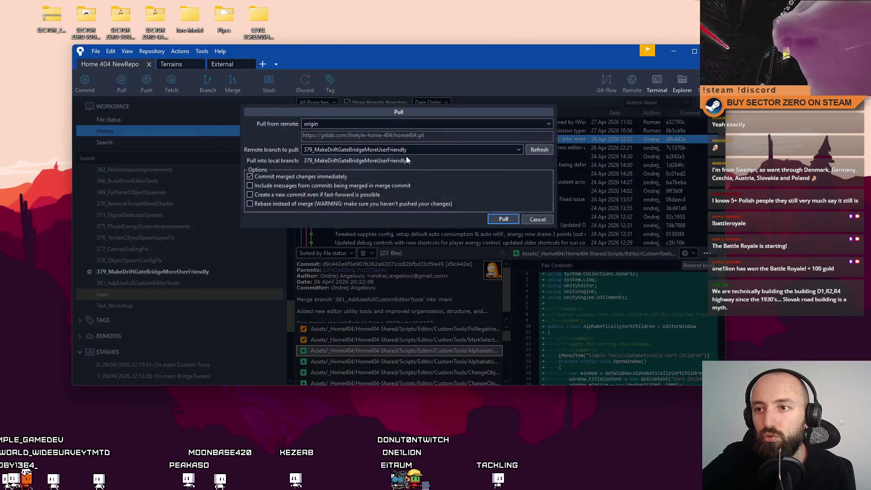
pyautogui.click(502, 218)
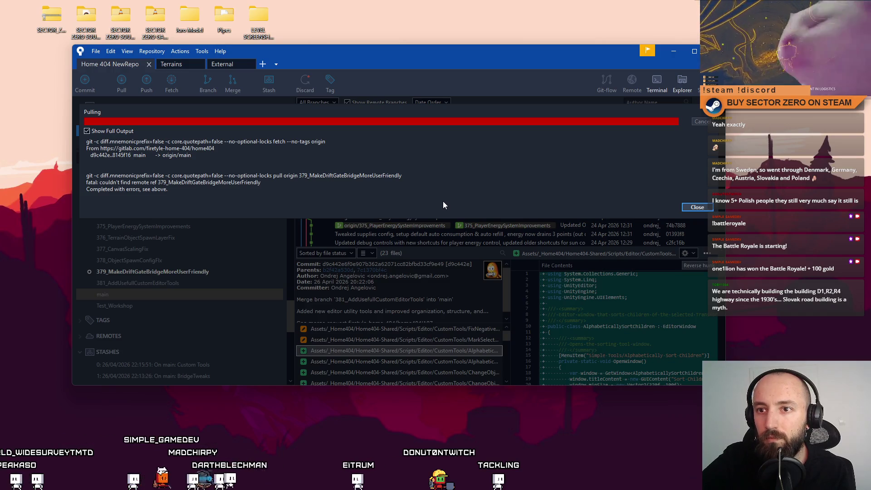
pyautogui.click(704, 209)
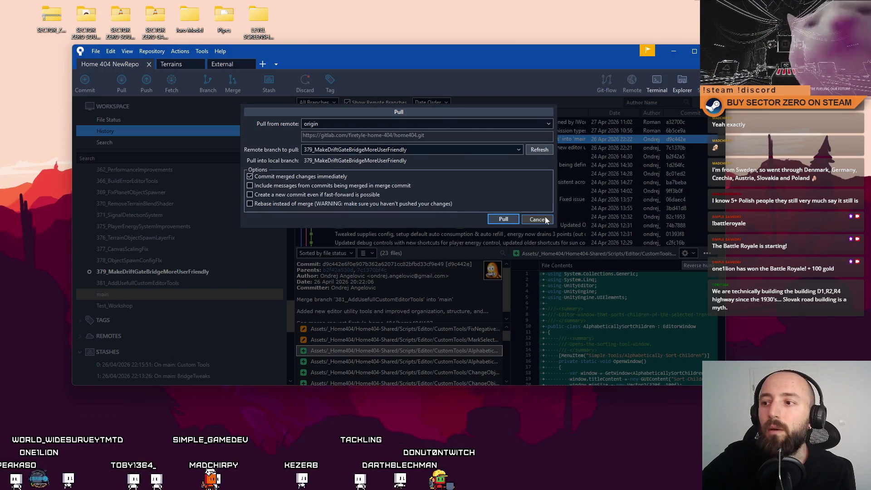
pyautogui.click(546, 220)
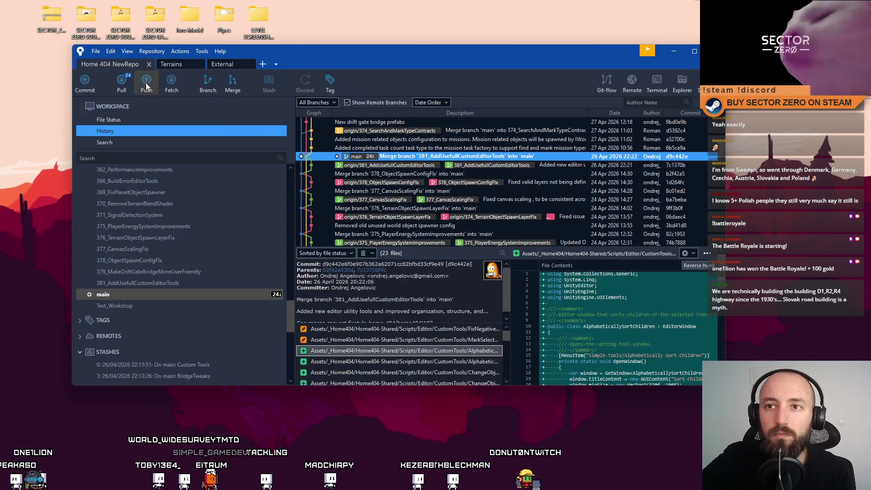
# Pull origin/main into main to fetch the 24 new commits, then hide Sourcetree
pyautogui.click(127, 85)
pyautogui.click(504, 219)
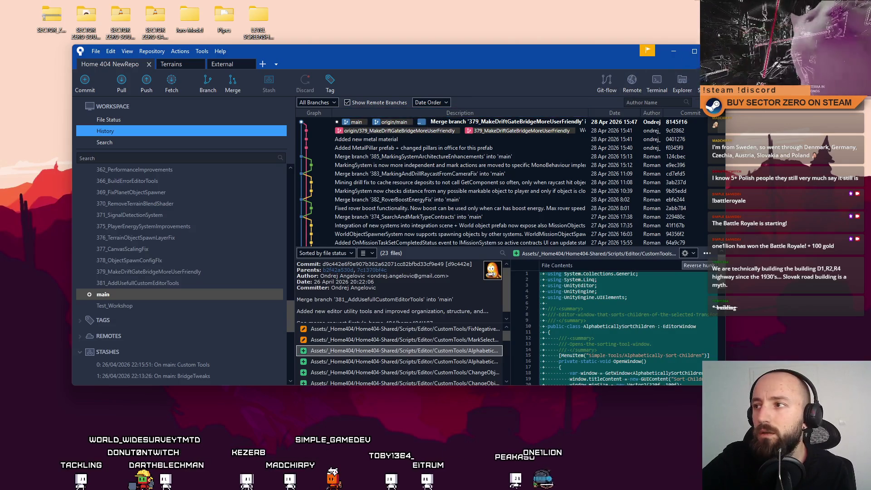
pyautogui.press('super+d')
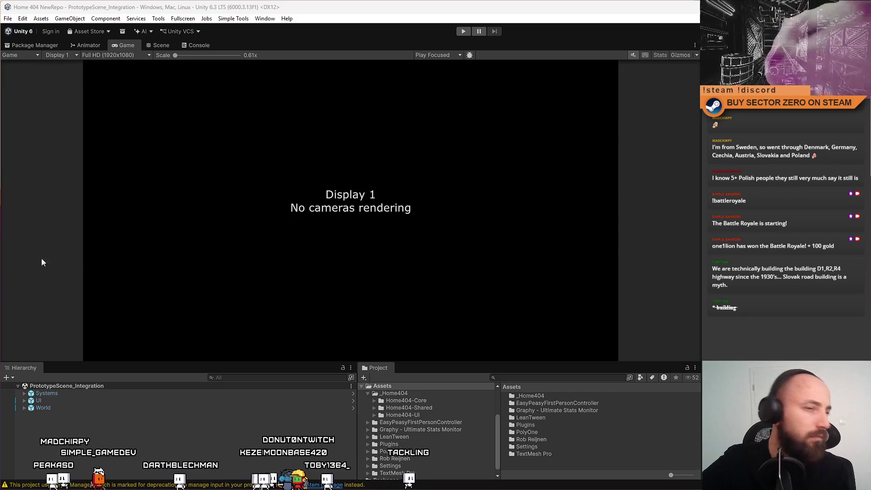
# Enter Play mode on PrototypeScene_Integration to show the Drift Miners v0.1.0 title menu
pyautogui.click(465, 31)
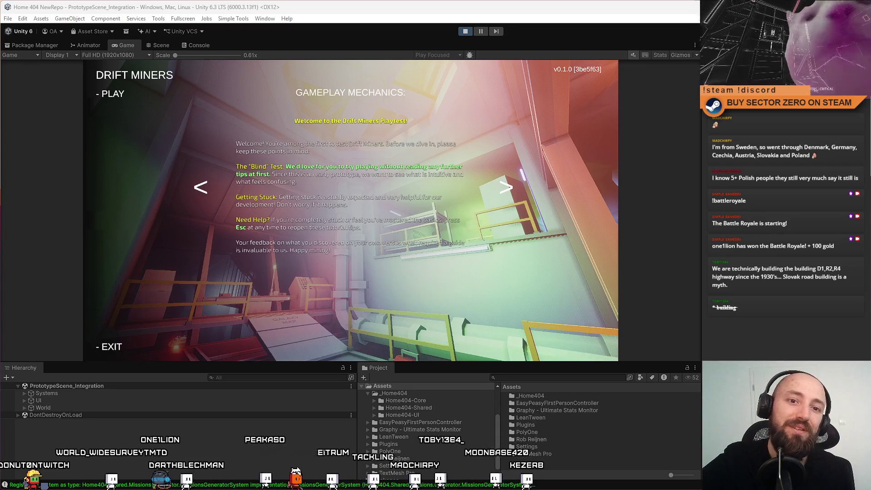
# Choose PLAY on the Drift Miners title menu to start first-person gameplay
pyautogui.click(113, 94)
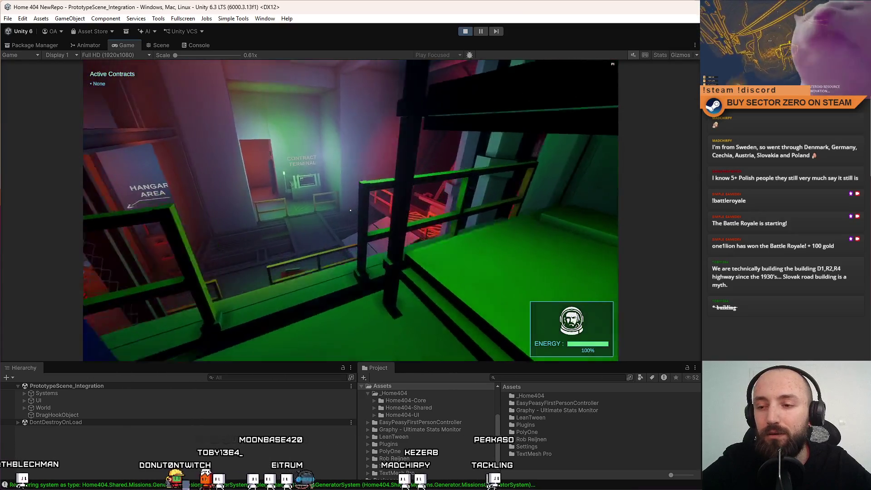
# Walk past the Contract Terminal into the green room and across the Galaxy Map walkway
pyautogui.press('w')
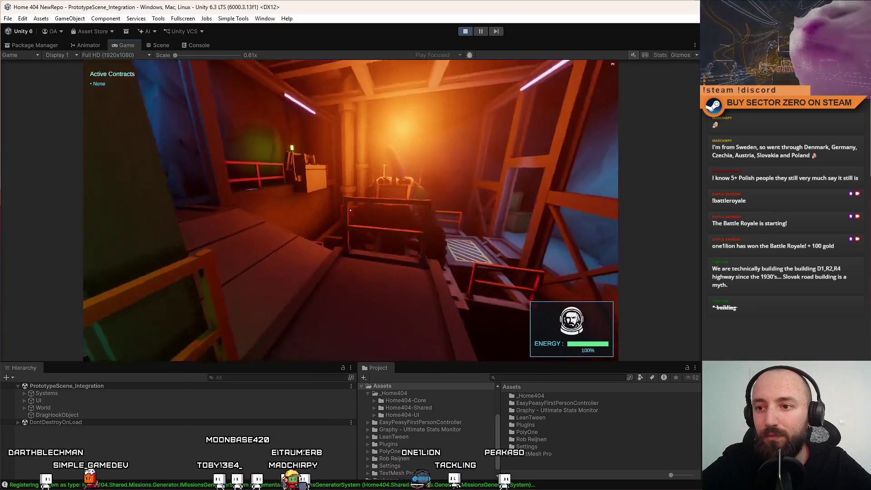
pyautogui.press('w')
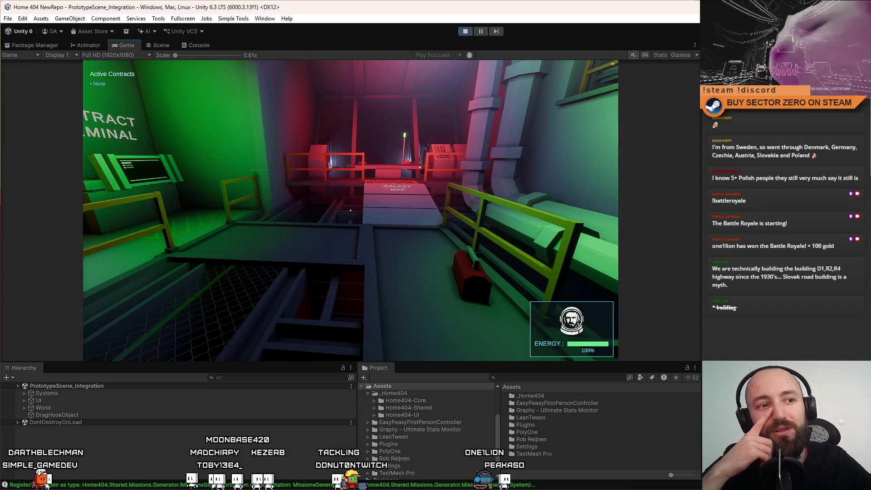
pyautogui.press('w')
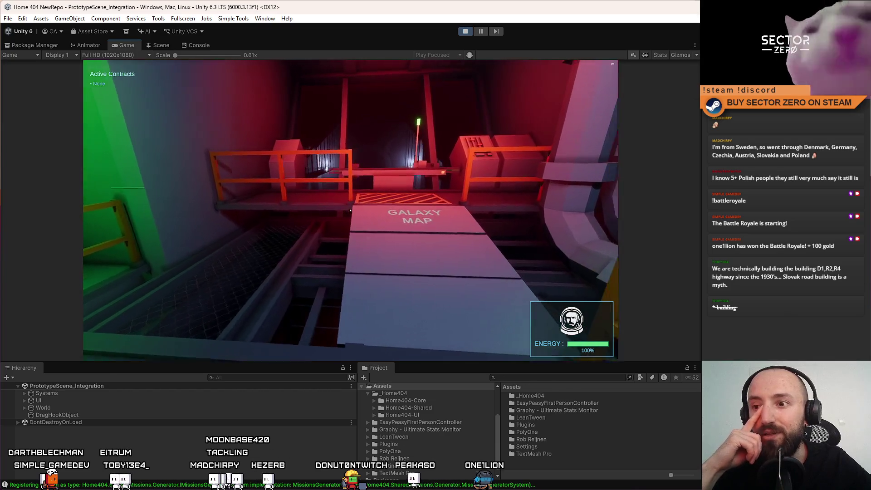
pyautogui.press('s')
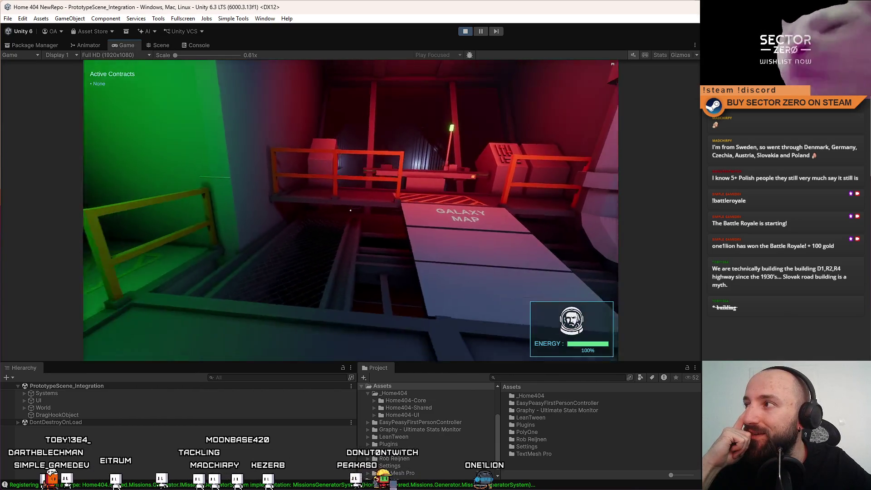
pyautogui.press('d')
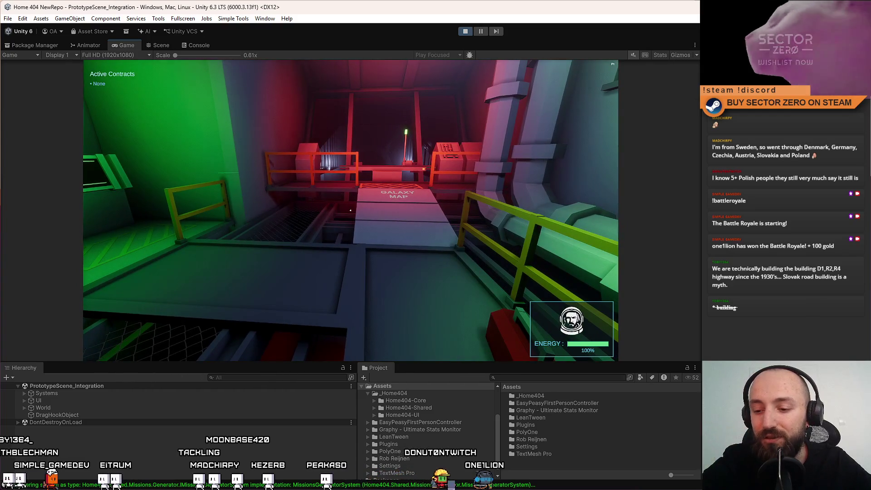
pyautogui.press('w')
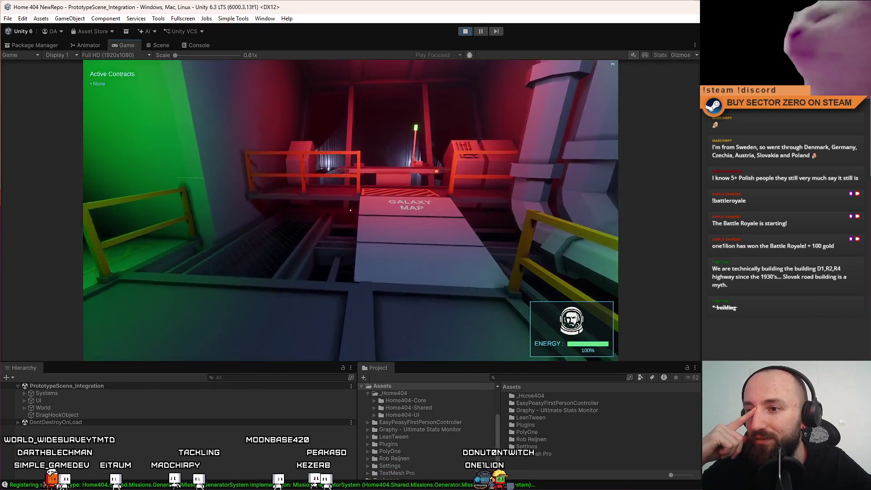
pyautogui.press('w')
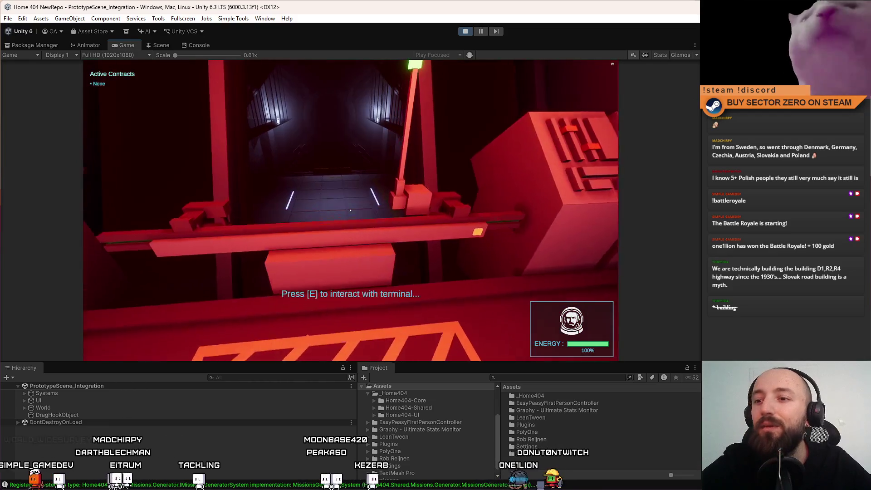
# Continue past the sector launch console and back through the orange-lit doorway into the rover hangar
pyautogui.press('w')
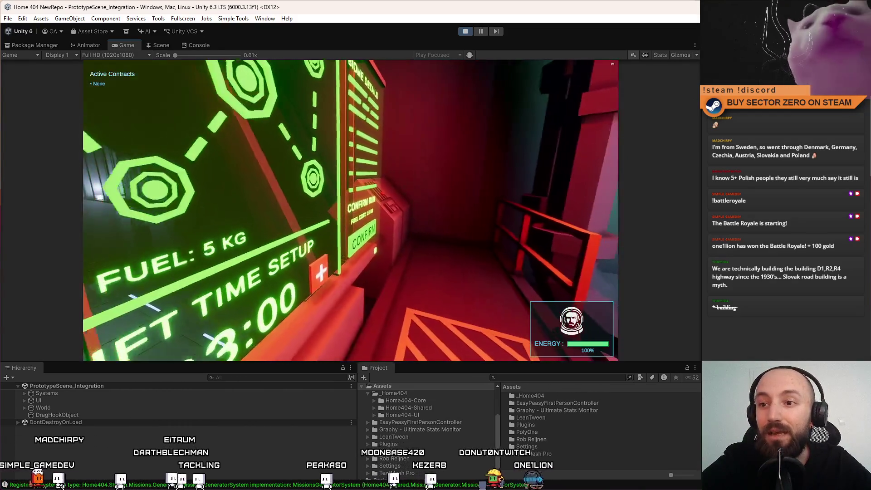
pyautogui.press('w')
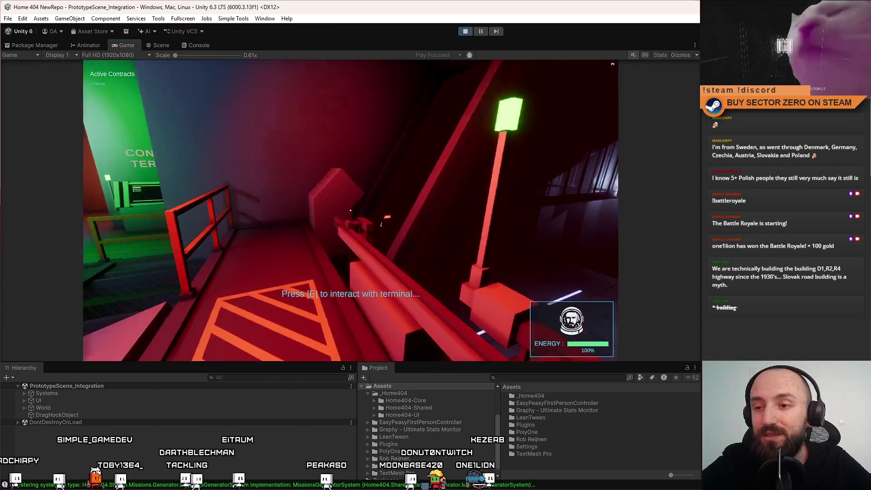
pyautogui.press('w')
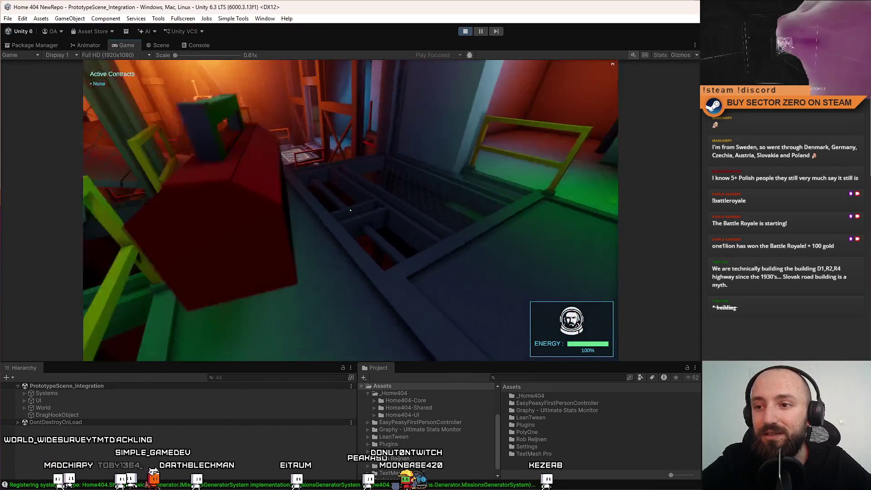
pyautogui.press('w')
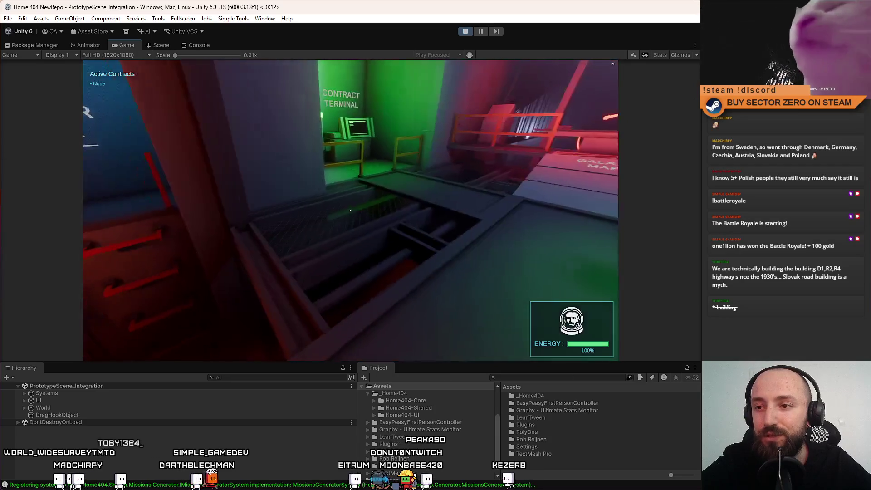
pyautogui.press('w')
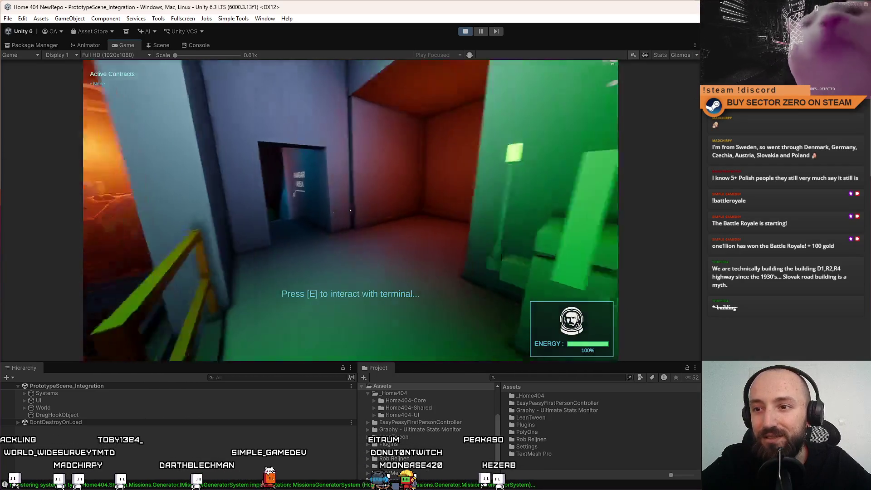
pyautogui.press('w')
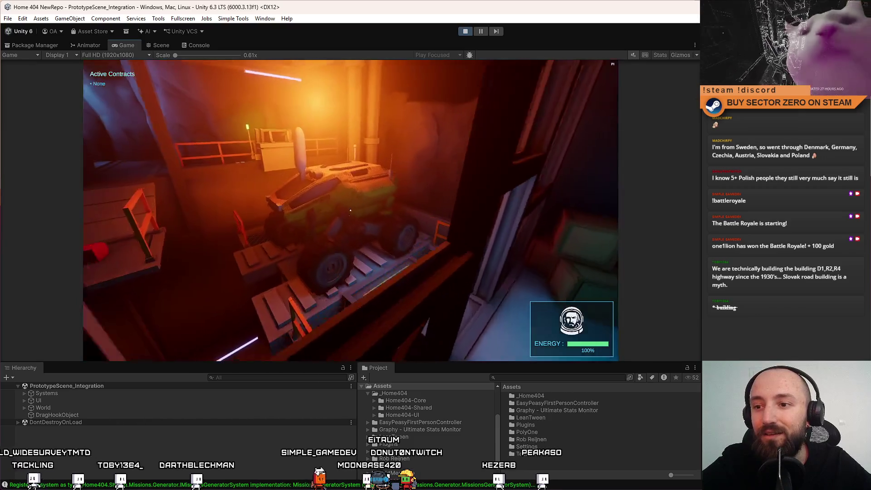
pyautogui.press('w')
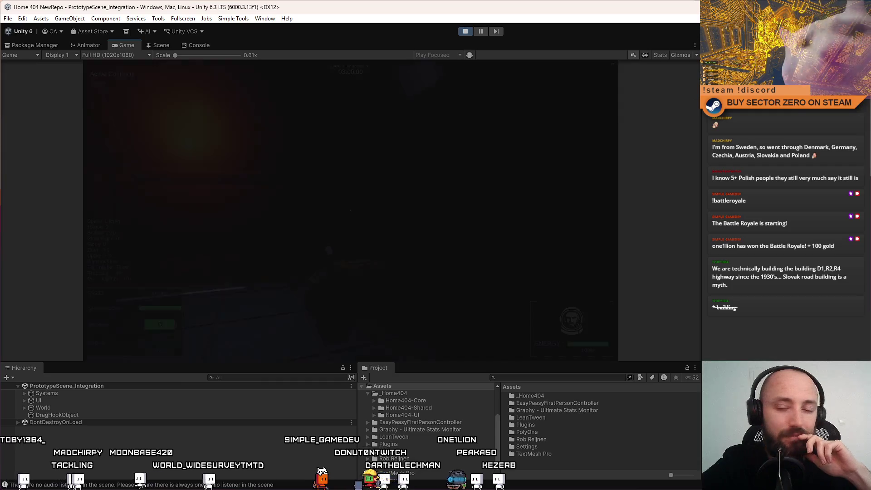
# In fullscreen, back the rover off the railing and boost it up the ramp through the portal
pyautogui.press('F10')
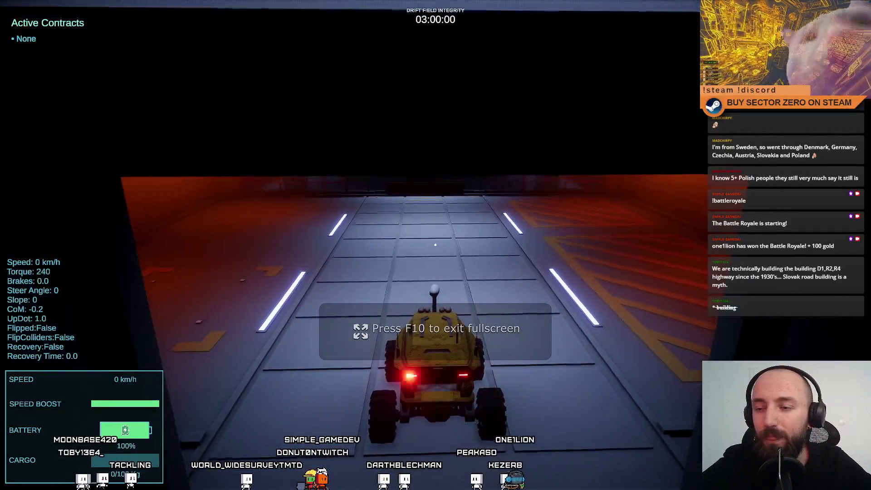
pyautogui.press('w')
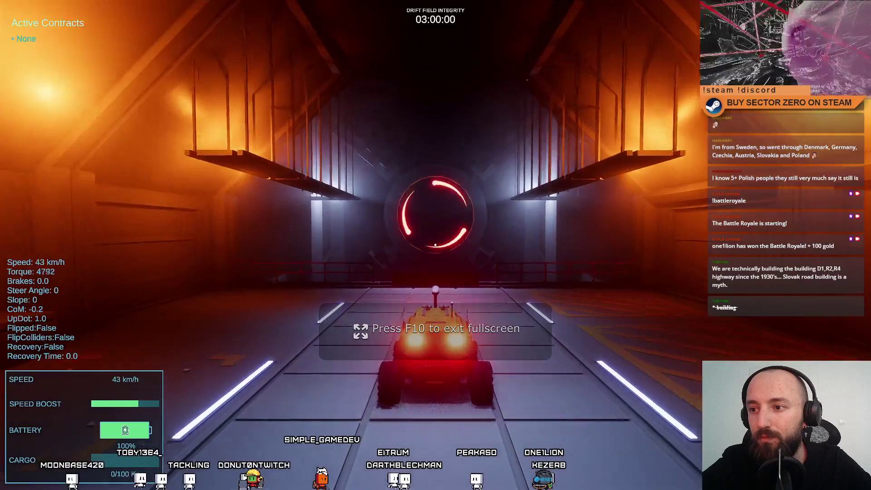
pyautogui.press('s')
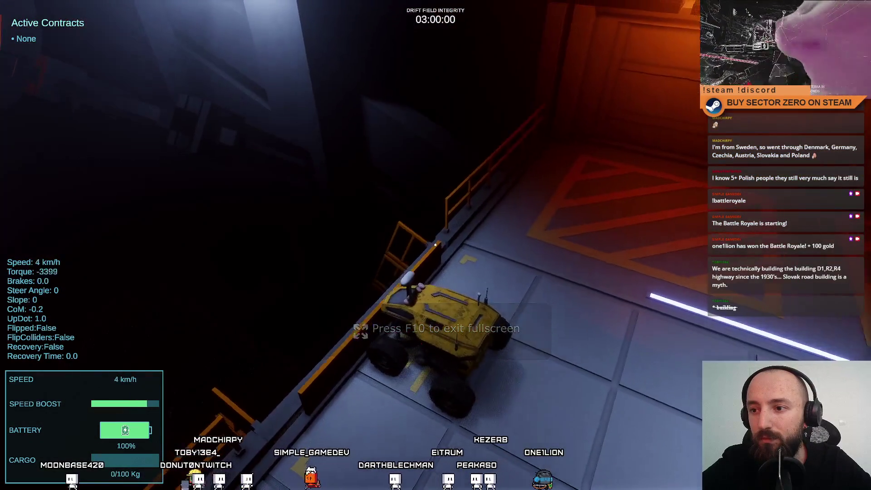
pyautogui.press('s')
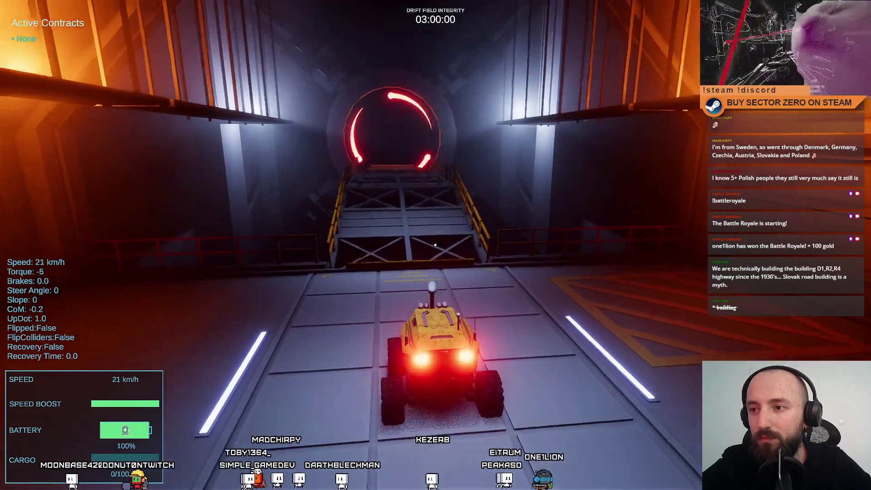
pyautogui.press('w')
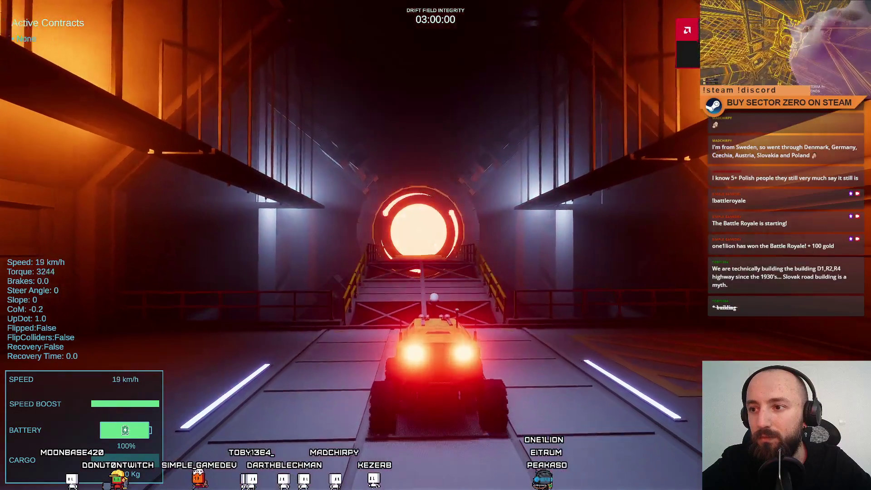
pyautogui.press('shift')
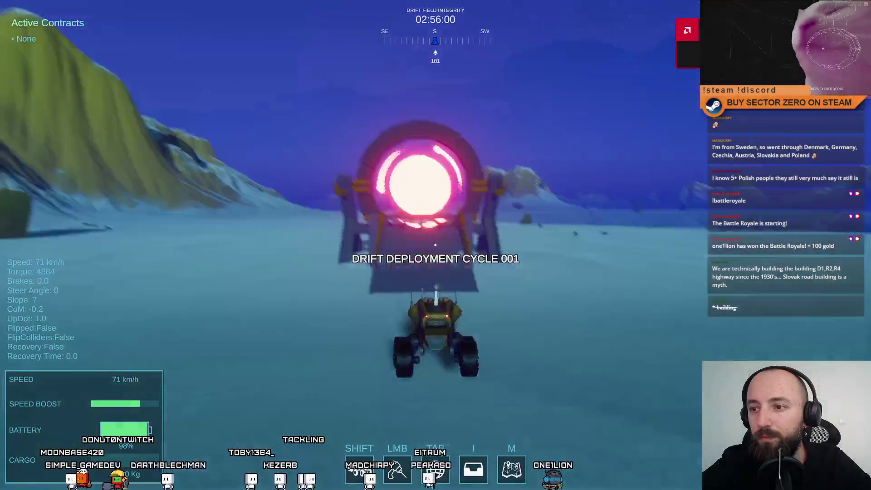
# Drive across the snowfield, stop facing the portal ramp, and leave fullscreen play
pyautogui.press('a')
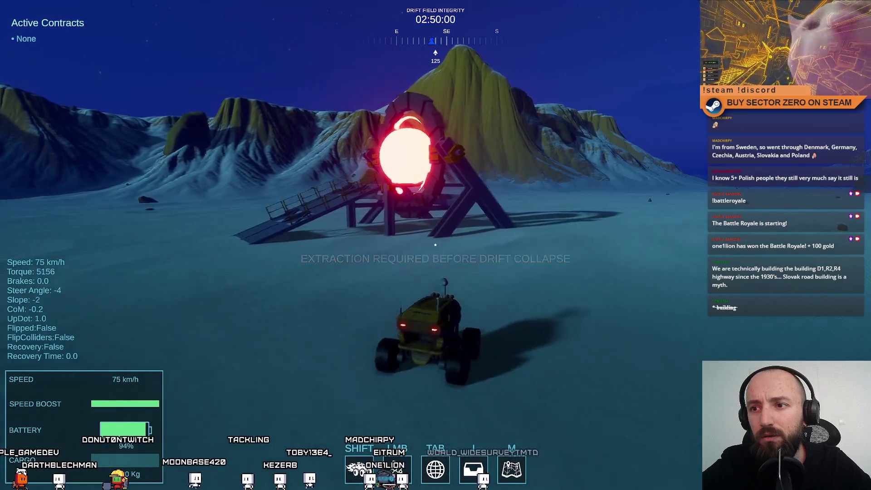
pyautogui.press('space')
pyautogui.press('a')
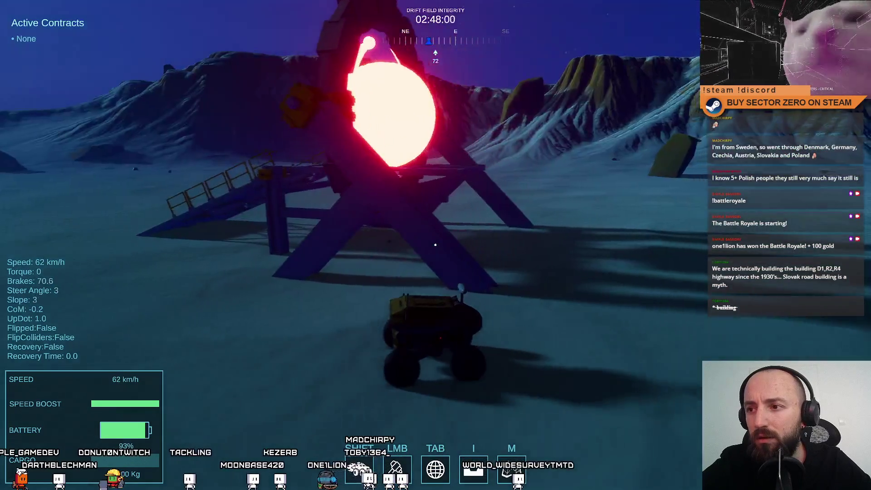
pyautogui.press('w')
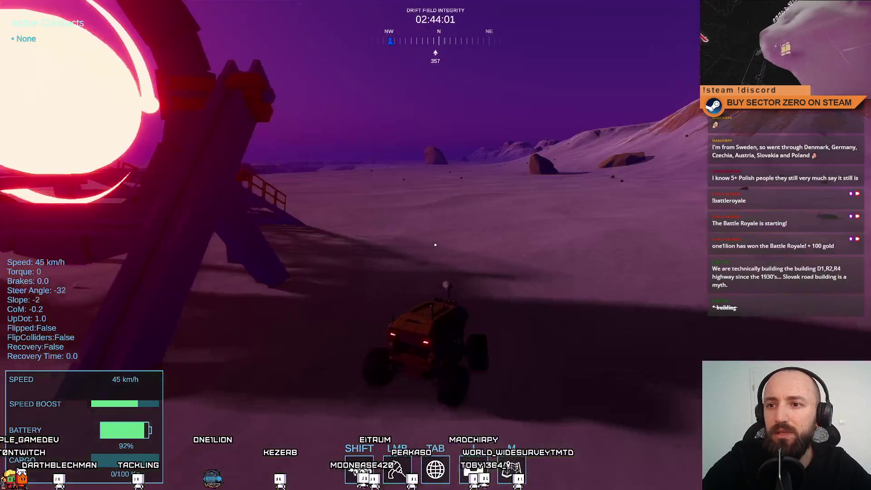
pyautogui.press('a')
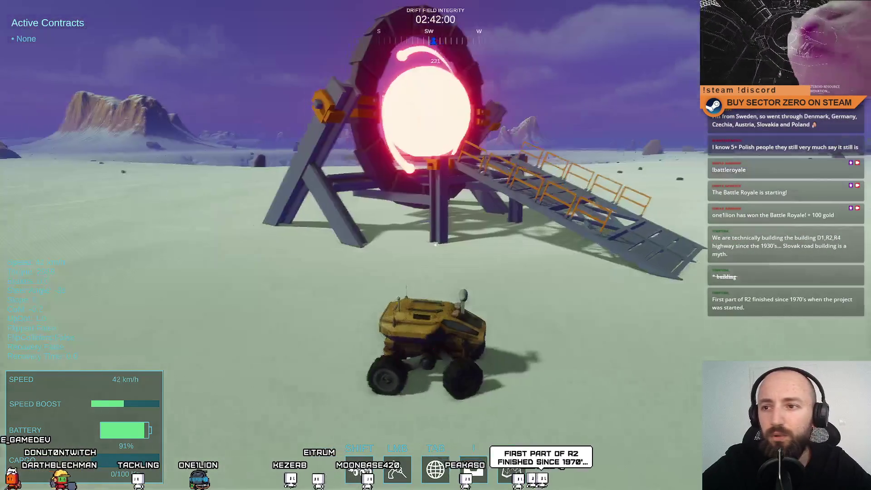
pyautogui.press('a')
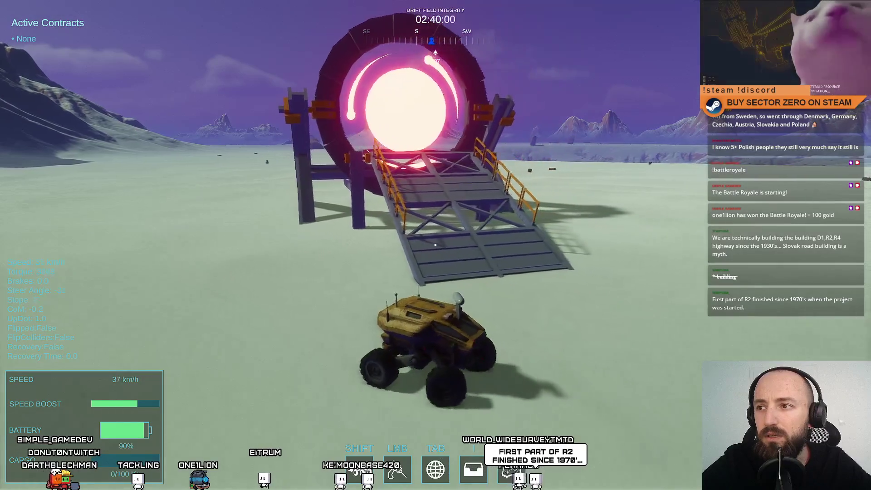
pyautogui.press('s')
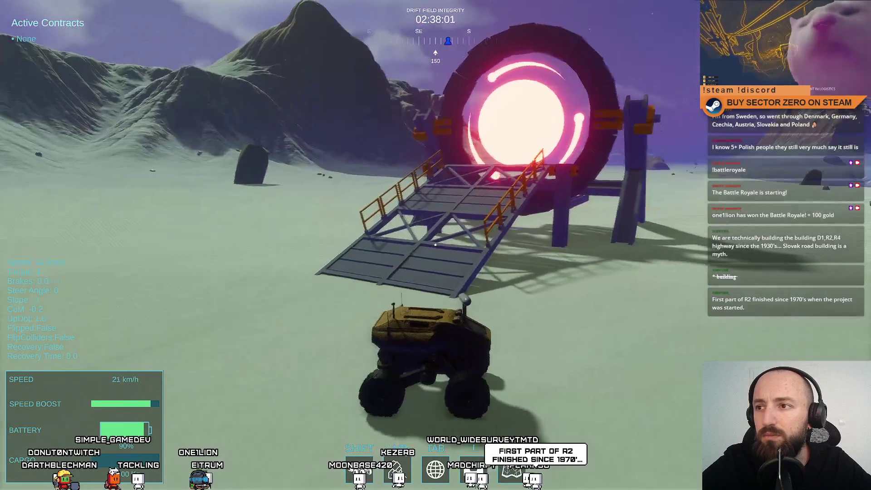
pyautogui.press('Escape')
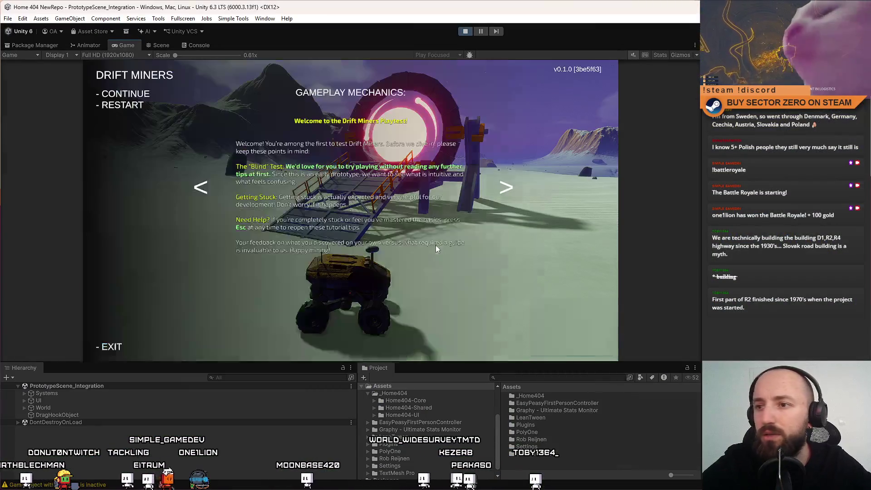
# Pause the game and select one of the portal's blue MetalPillars in the Scene view
pyautogui.press('Escape')
pyautogui.click(168, 42)
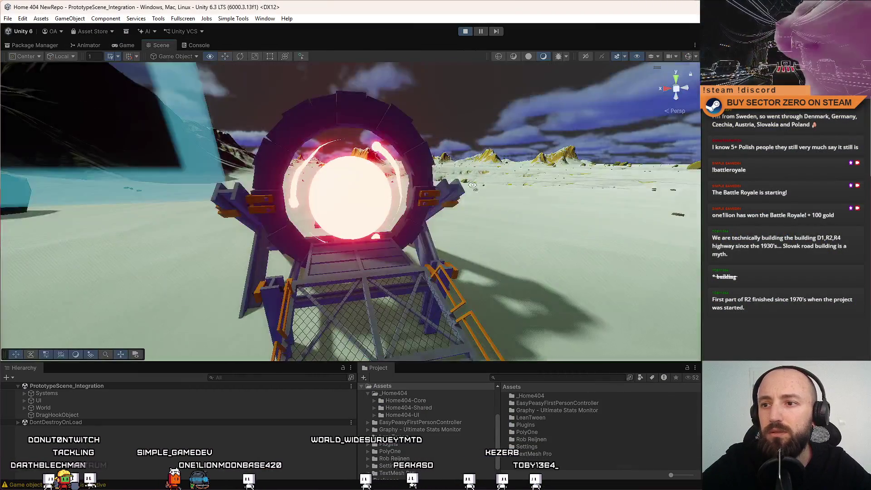
pyautogui.moveTo(475, 149)
pyautogui.mouseDown()
pyautogui.moveTo(515, 78)
pyautogui.moveTo(413, 210)
pyautogui.moveTo(22, 266)
pyautogui.moveTo(137, 227)
pyautogui.moveTo(325, 216)
pyautogui.mouseUp()
pyautogui.click(325, 216)
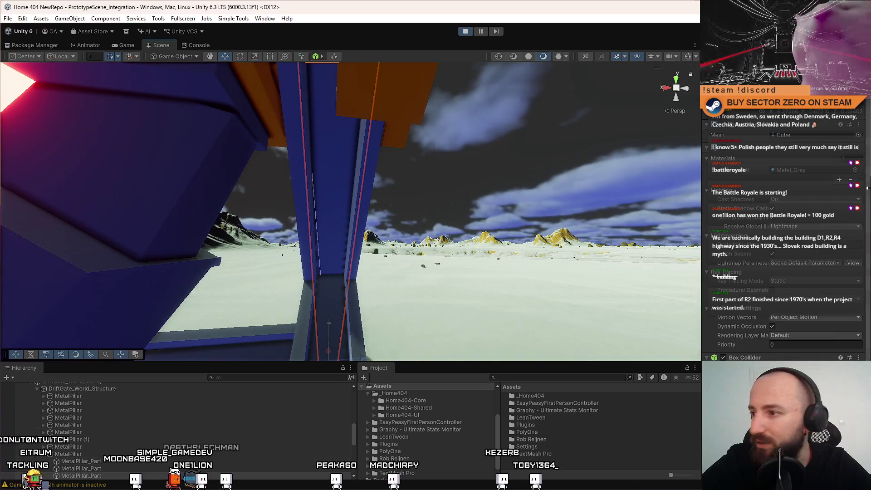
# Lower the Metal_Gray material's Metallic value to 0.24, then return to the Game view
pyautogui.click(820, 169)
pyautogui.click(541, 433)
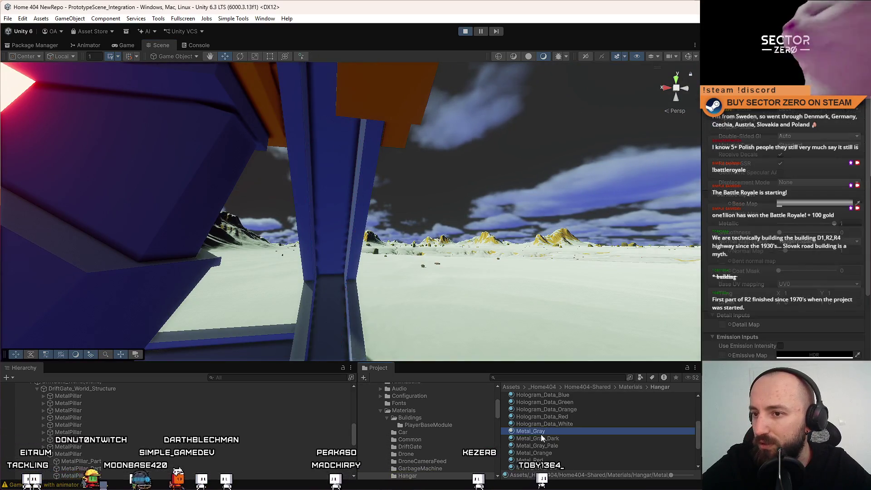
pyautogui.moveTo(560, 209); pyautogui.dragTo(557, 211)
pyautogui.scroll(-2, 840, 236)
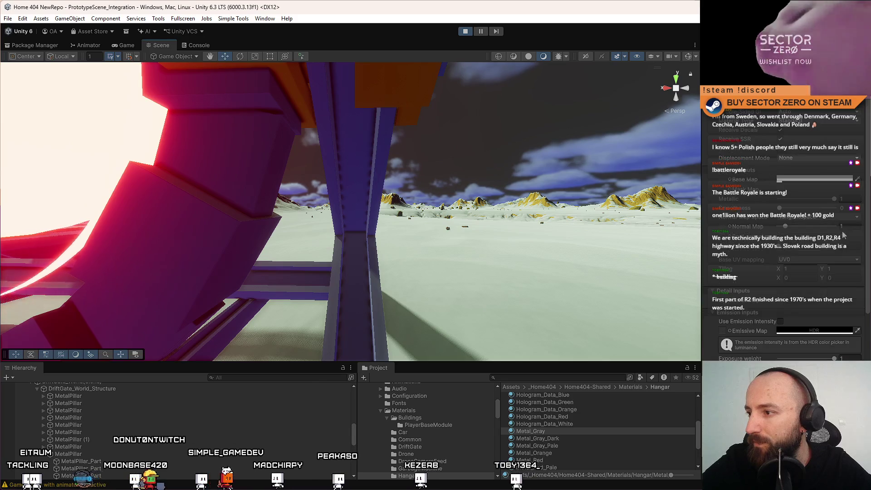
pyautogui.moveTo(833, 202); pyautogui.dragTo(734, 195)
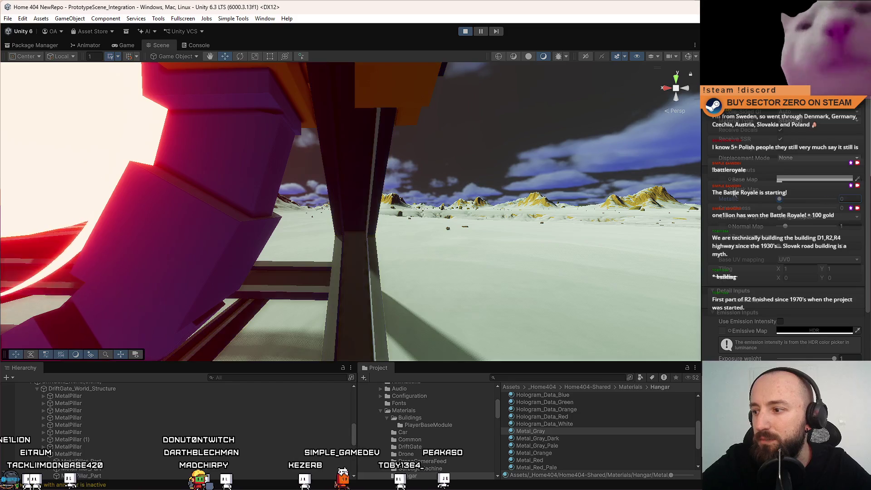
pyautogui.moveTo(542, 184); pyautogui.dragTo(181, 23)
pyautogui.click(126, 44)
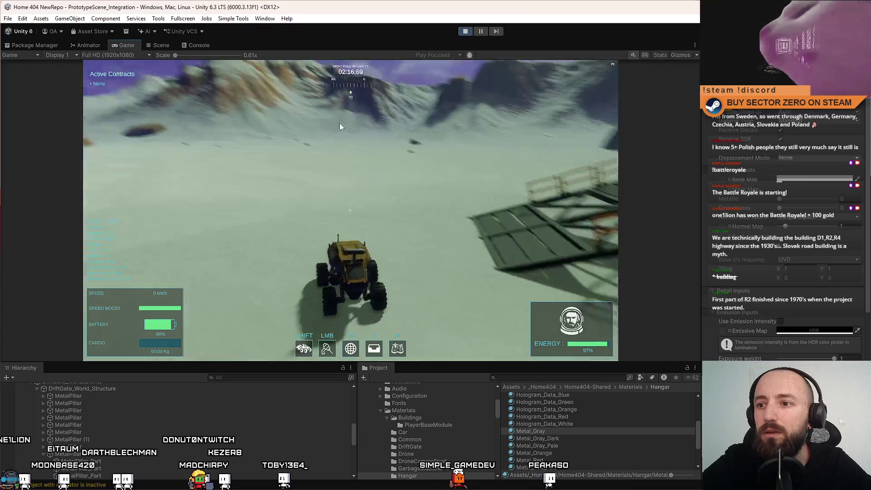
# Boost the rover around the darker-pillared portal, braking before it, then drive back toward the gate
pyautogui.press('w')
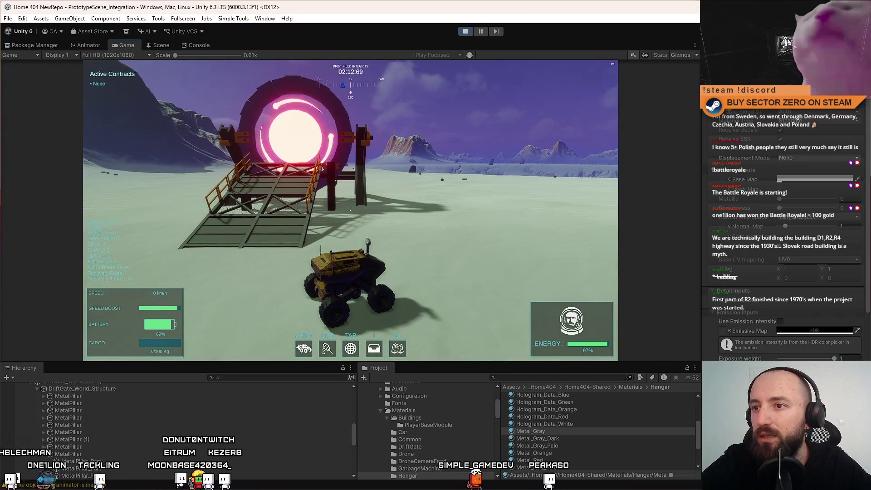
pyautogui.press('Escape')
pyautogui.press('Escape')
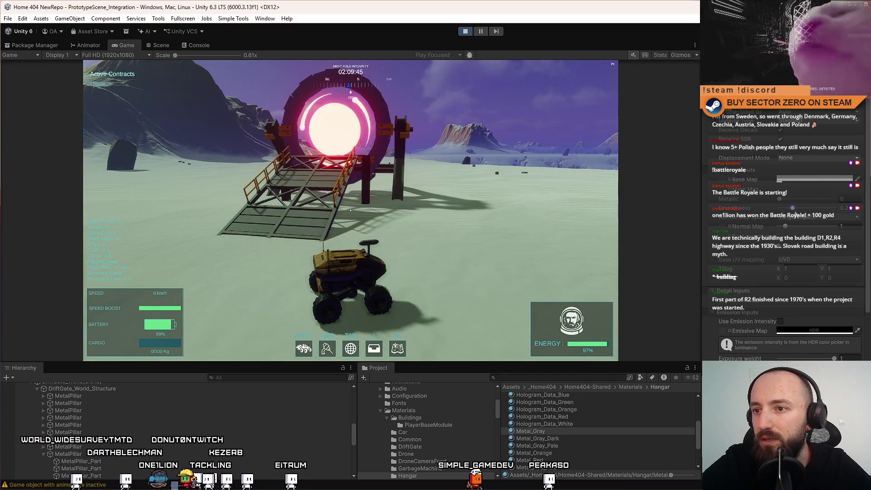
pyautogui.hotkey('shift', 'w')
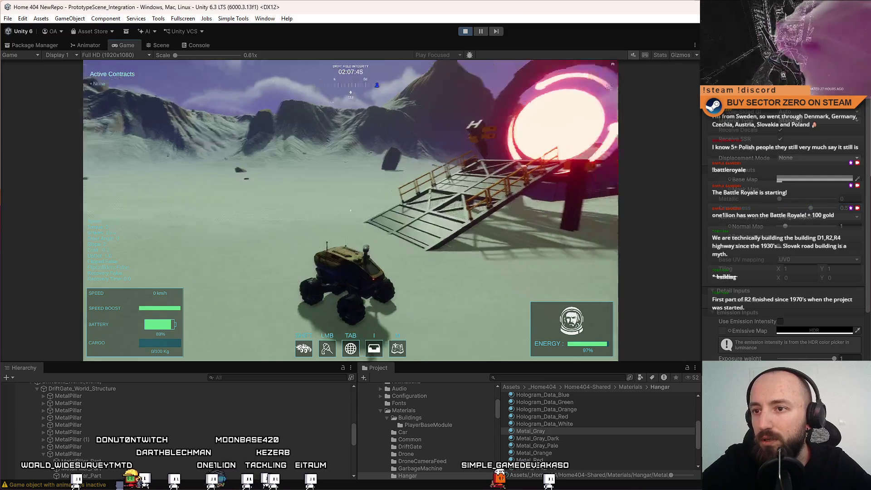
pyautogui.press('a')
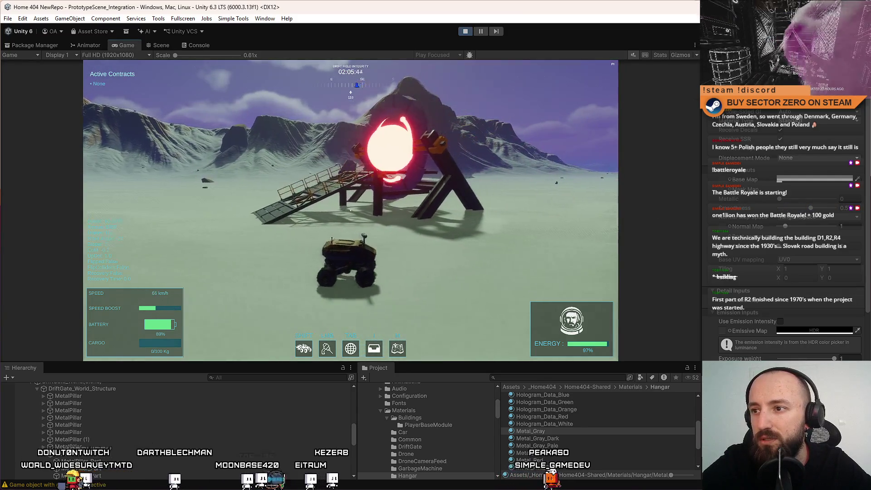
pyautogui.press('d')
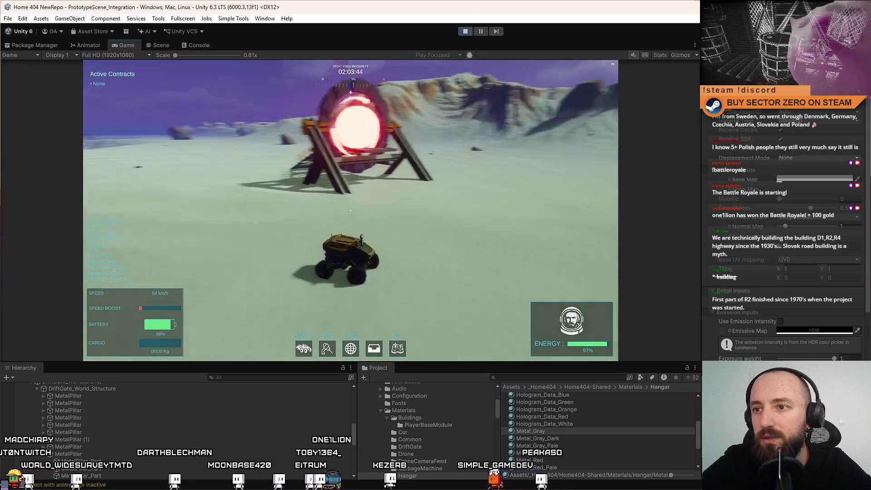
pyautogui.press('a')
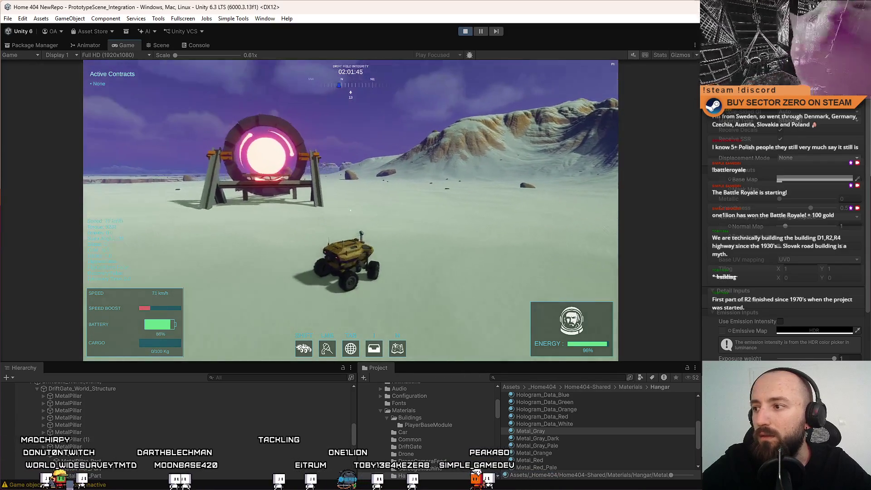
pyautogui.press('d')
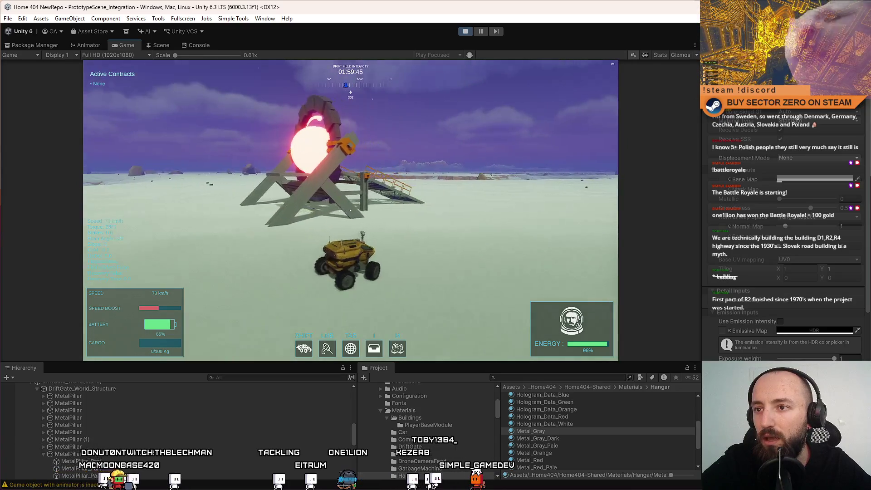
pyautogui.press('s')
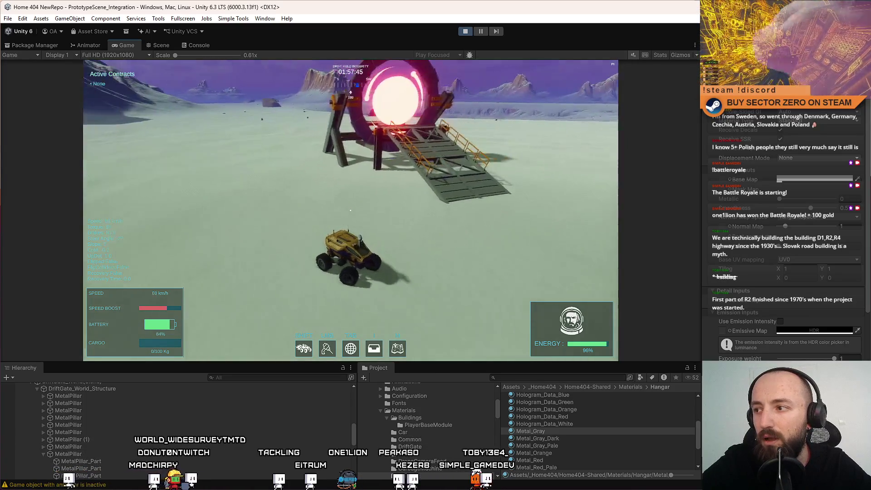
pyautogui.press('Escape')
pyautogui.press('Escape')
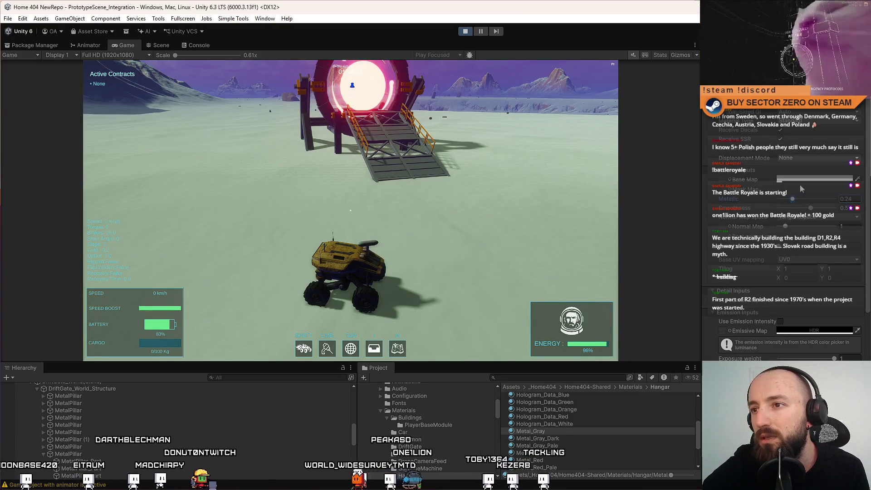
pyautogui.click(560, 202)
pyautogui.press('w')
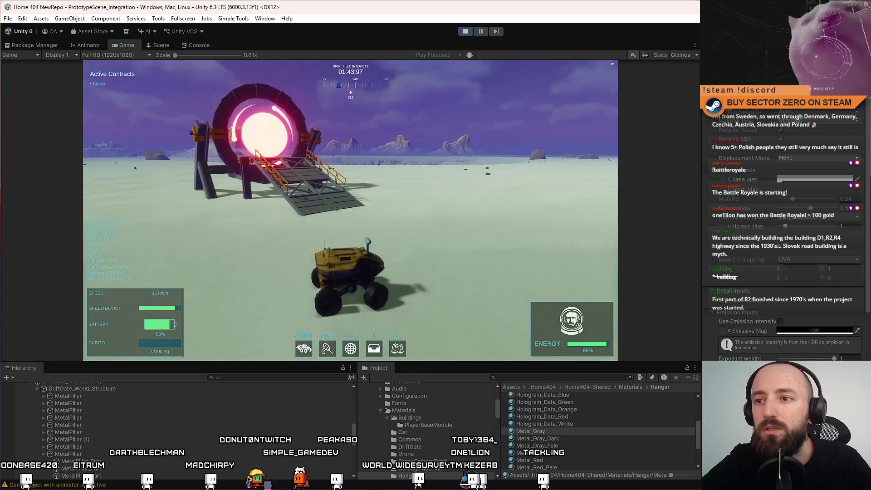
pyautogui.press('shift')
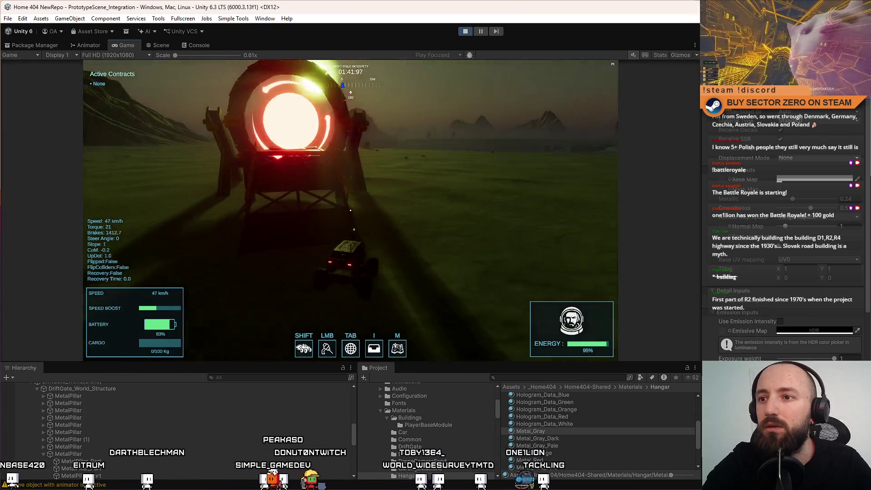
# Reverse the rover from the gate, then boost back through it into the hangar corridor
pyautogui.press('s')
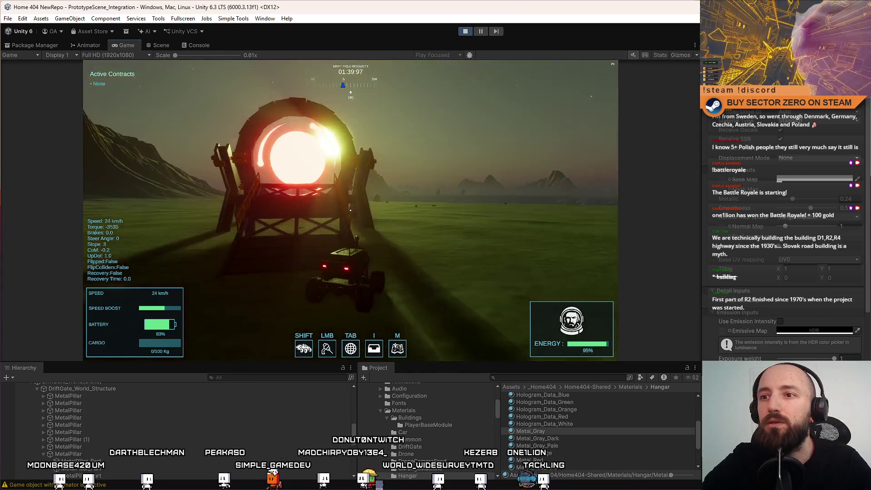
pyautogui.press('Escape')
pyautogui.press('Escape')
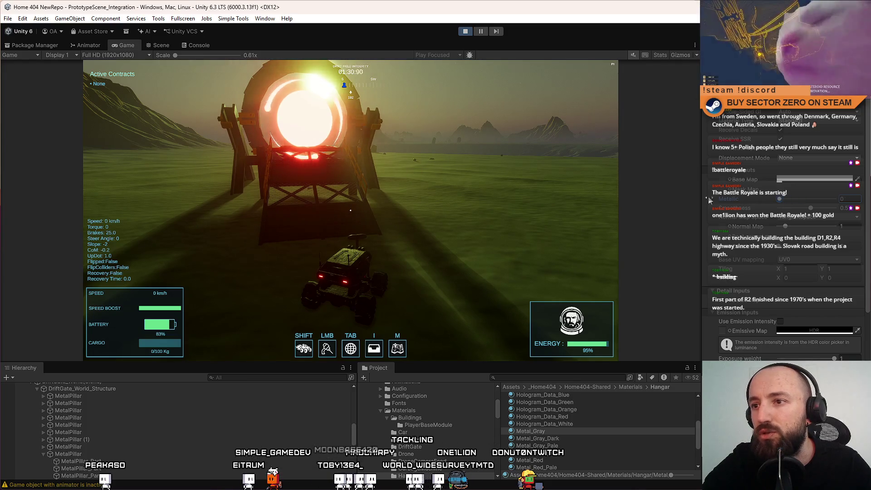
pyautogui.press('w')
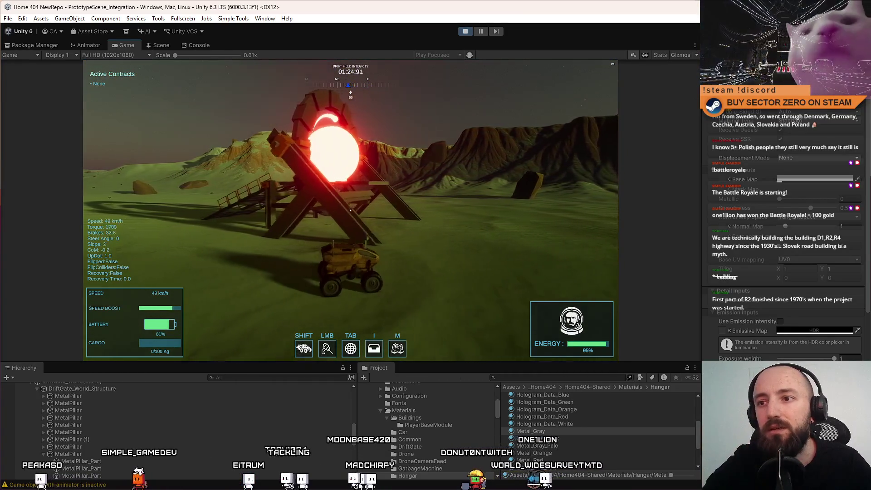
pyautogui.press('w')
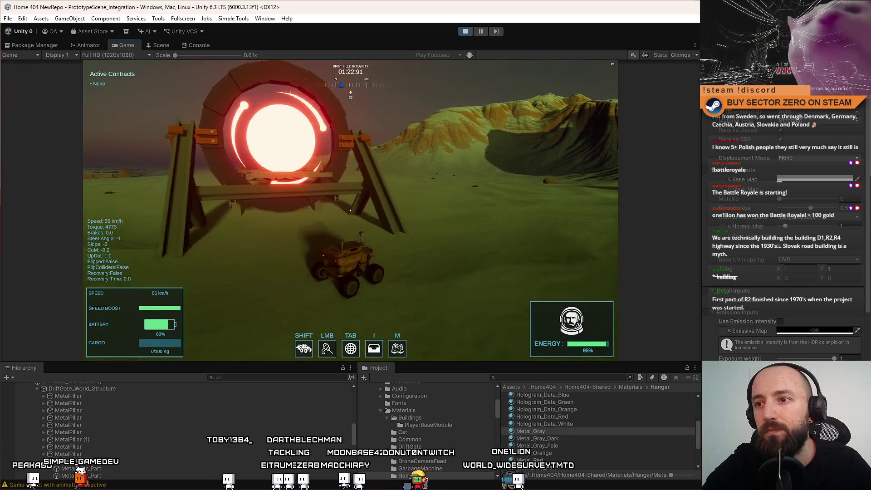
pyautogui.press('shift')
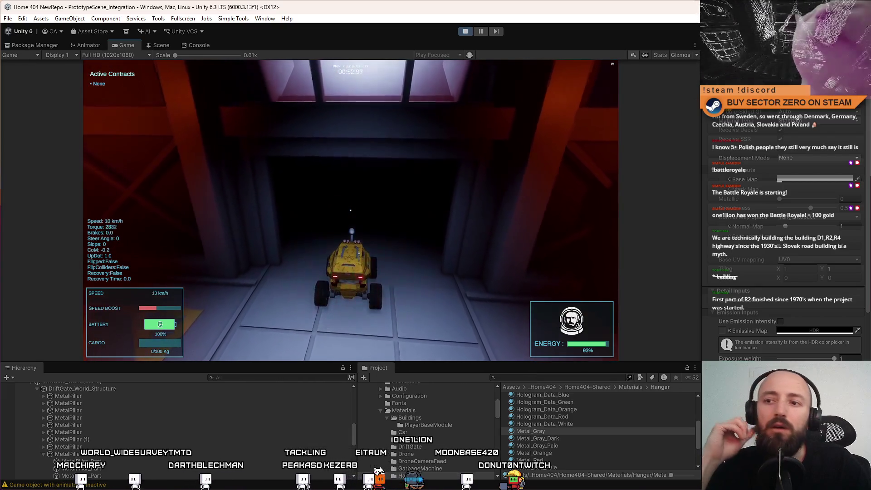
# Go fullscreen, walk up the stairs to the Contract Terminal and open its contract list
pyautogui.press('e')
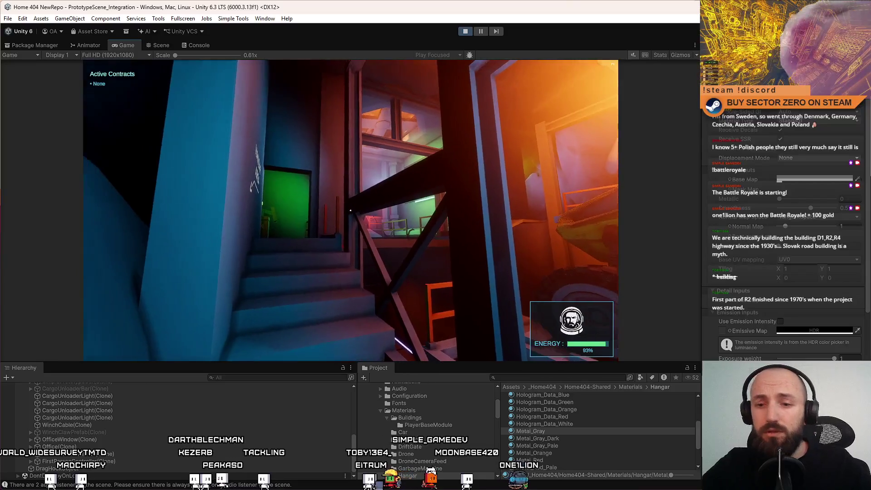
pyautogui.press('F11')
pyautogui.click(351, 210)
pyautogui.press('w')
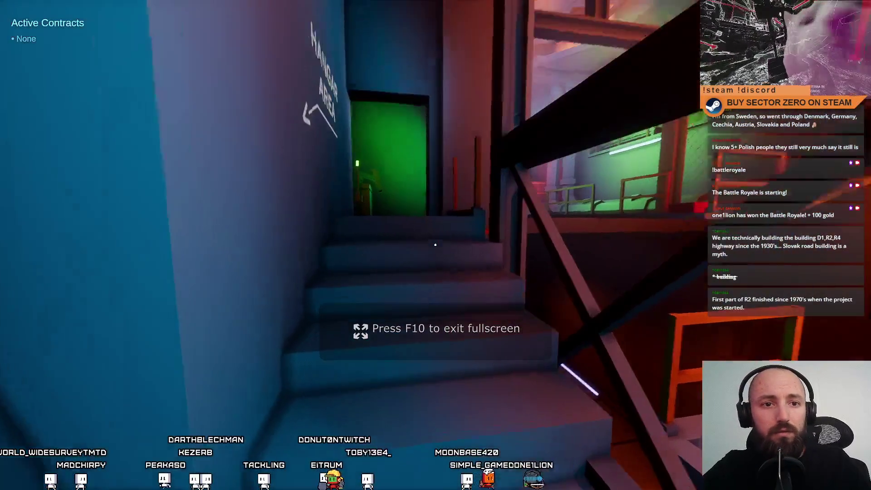
pyautogui.press('w')
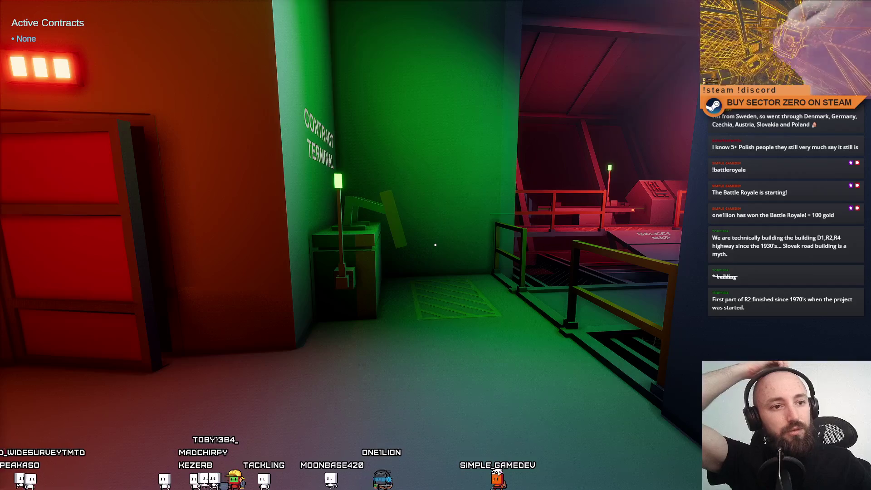
pyautogui.press('w')
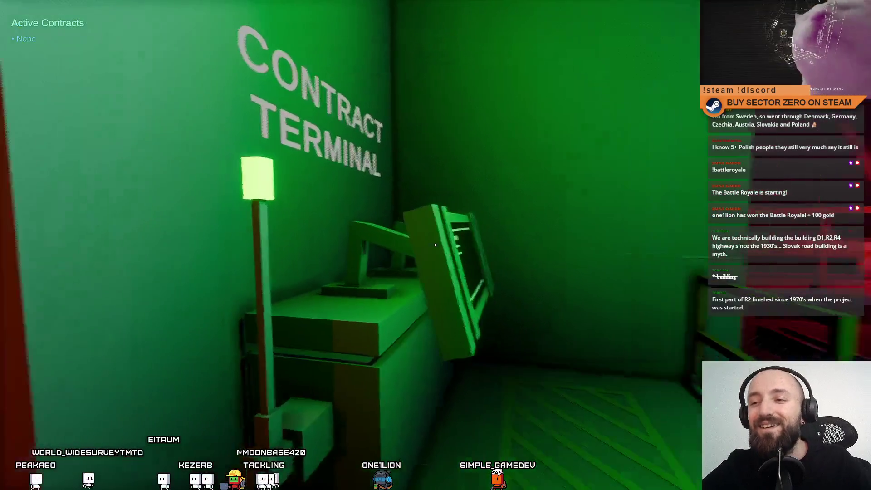
pyautogui.press('e')
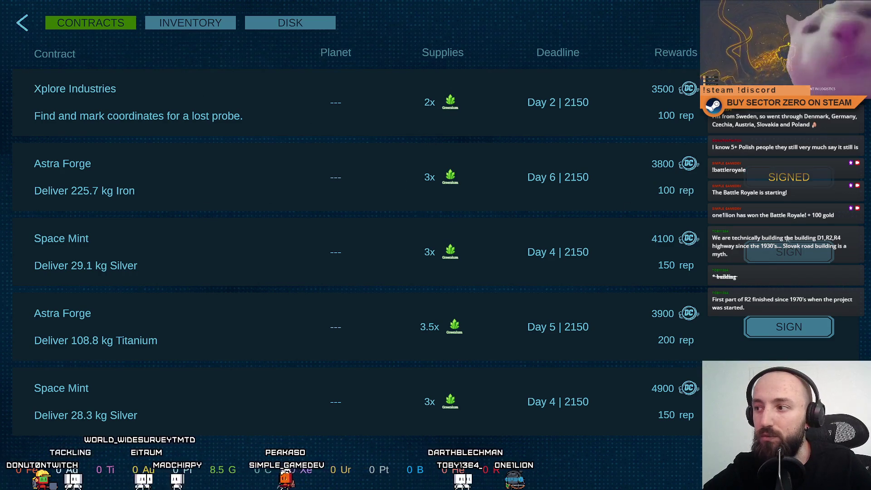
# Close the Contract Terminal and walk past the Galaxy Map console to the hangar hatch
pyautogui.press('Escape')
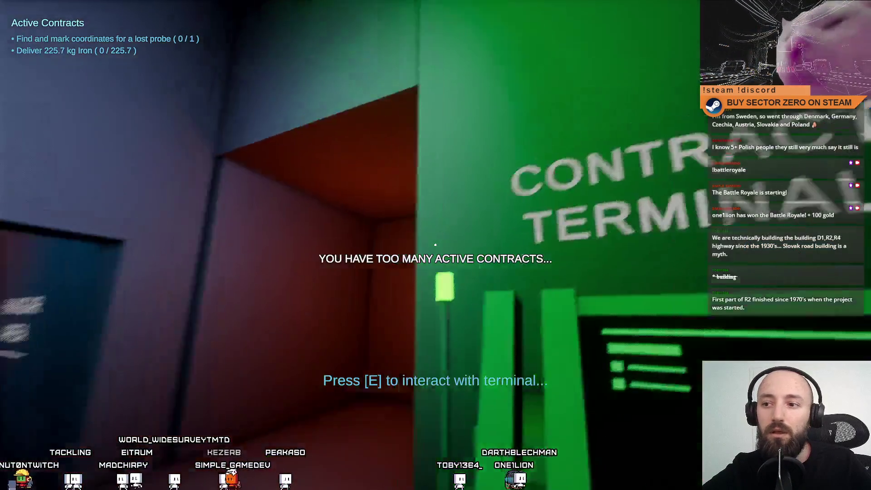
pyautogui.press('w')
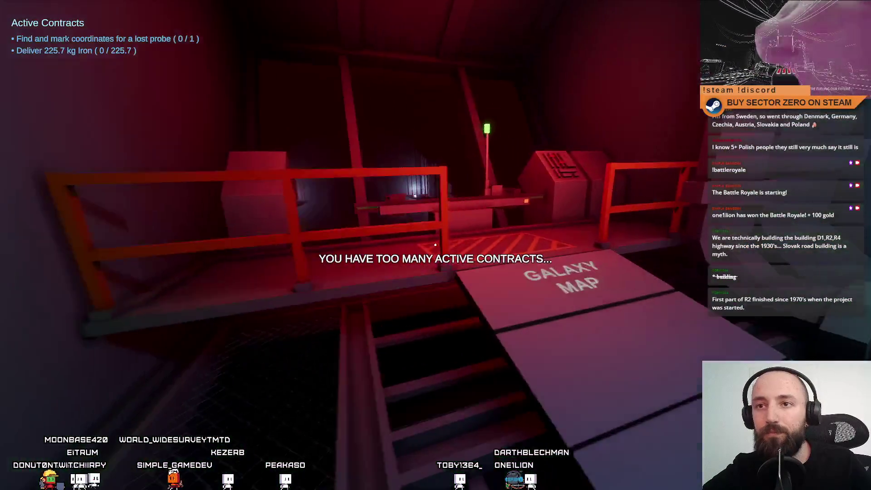
pyautogui.press('w')
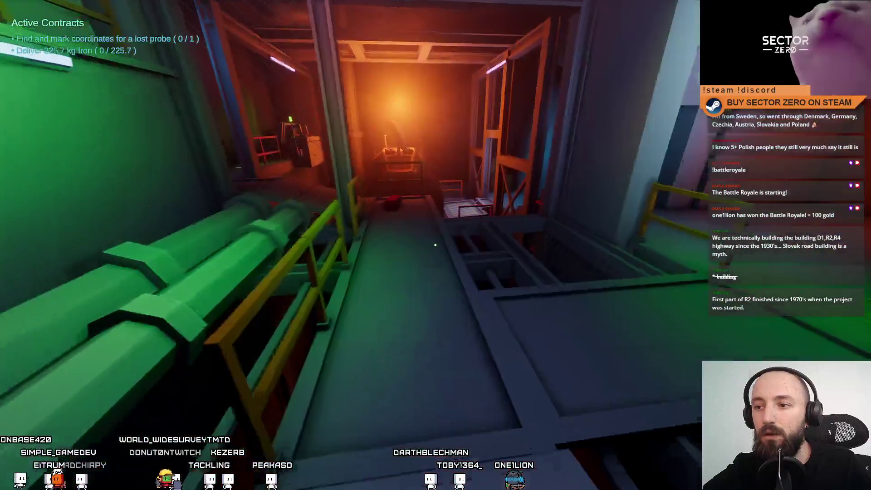
pyautogui.press('w')
pyautogui.press('w')
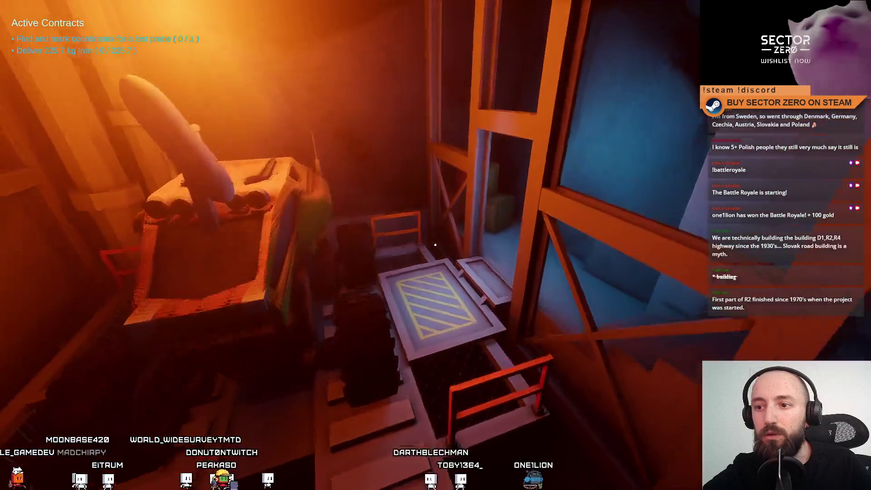
pyautogui.press('e')
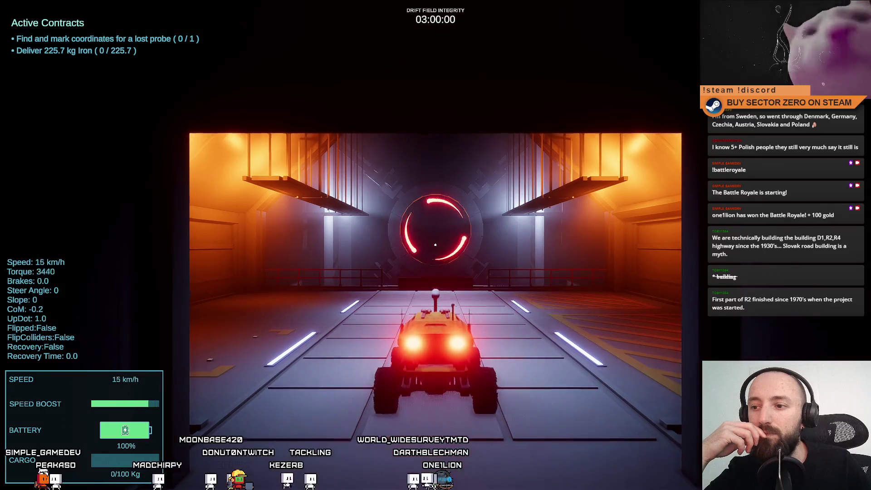
# Drive the rover up the ramp through the drift gate and boost across the surface
pyautogui.press('s')
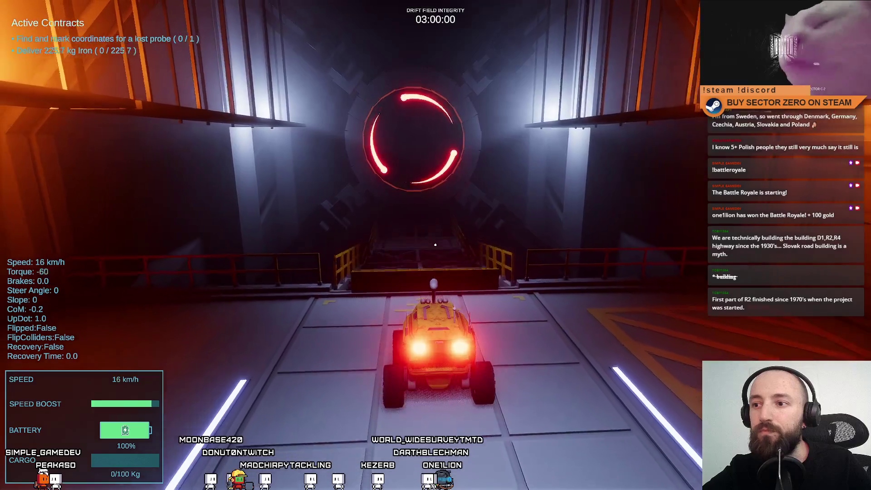
pyautogui.press('w')
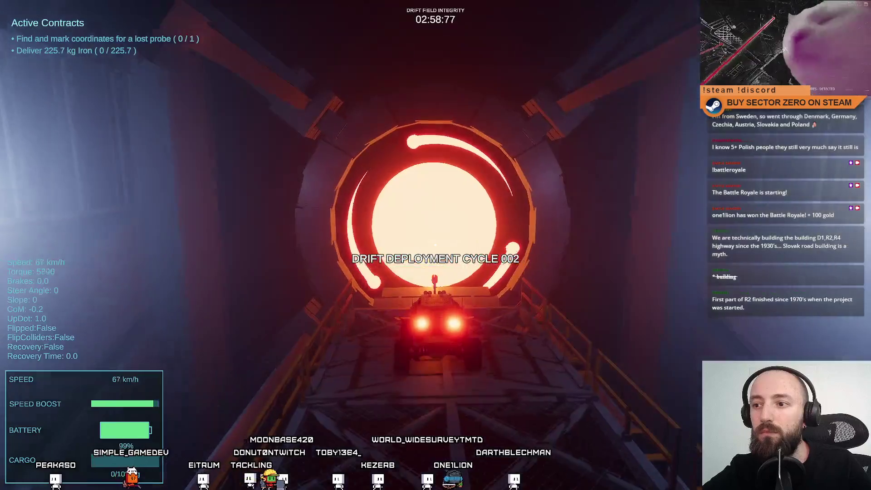
pyautogui.press('d')
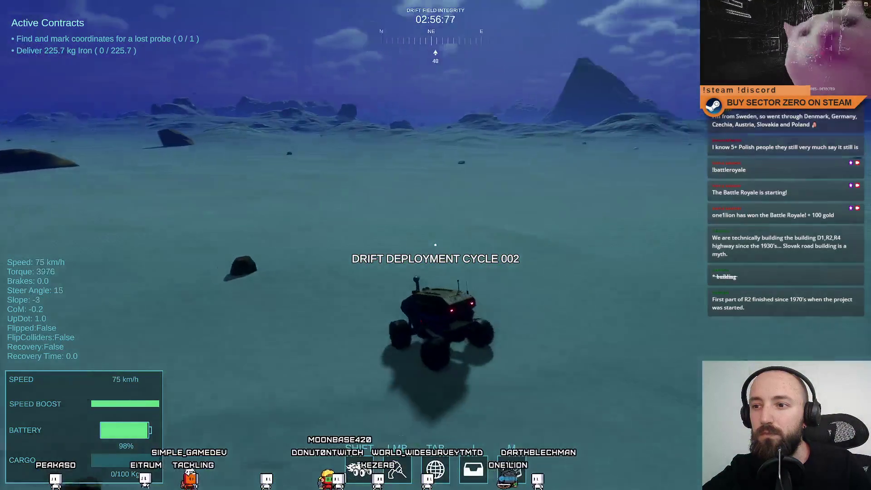
pyautogui.press('shift')
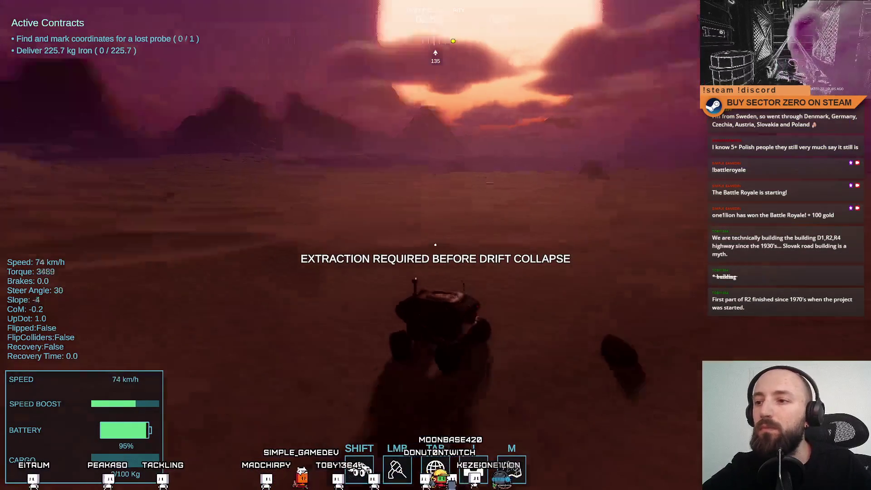
pyautogui.press('space')
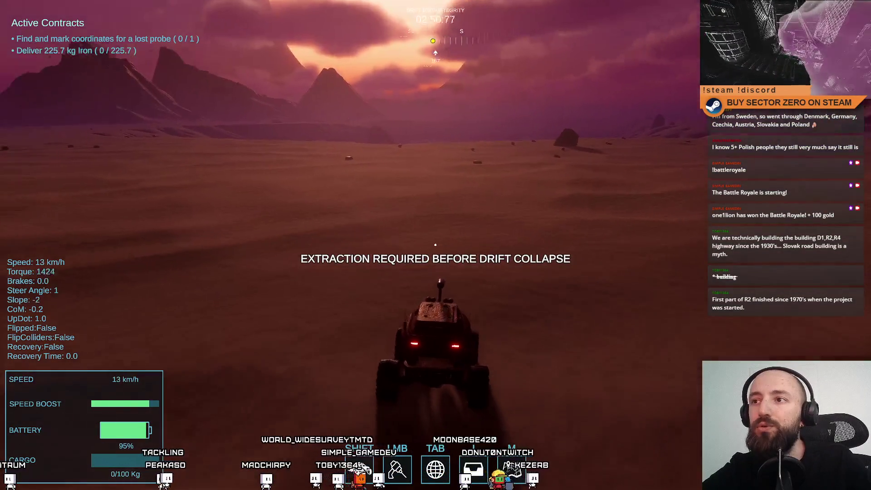
# Check the area map, then boost the rover forward heading south
pyautogui.press('Tab')
pyautogui.scroll(-5, 609, 359)
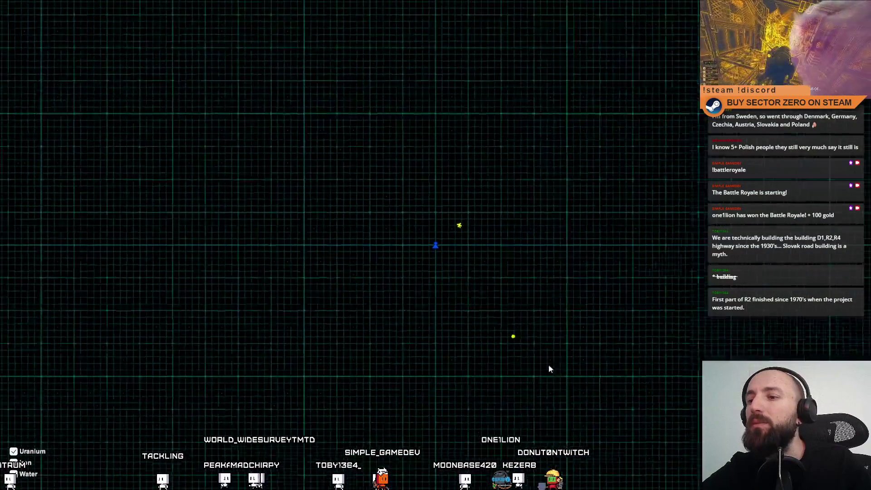
pyautogui.scroll(5, 505, 321)
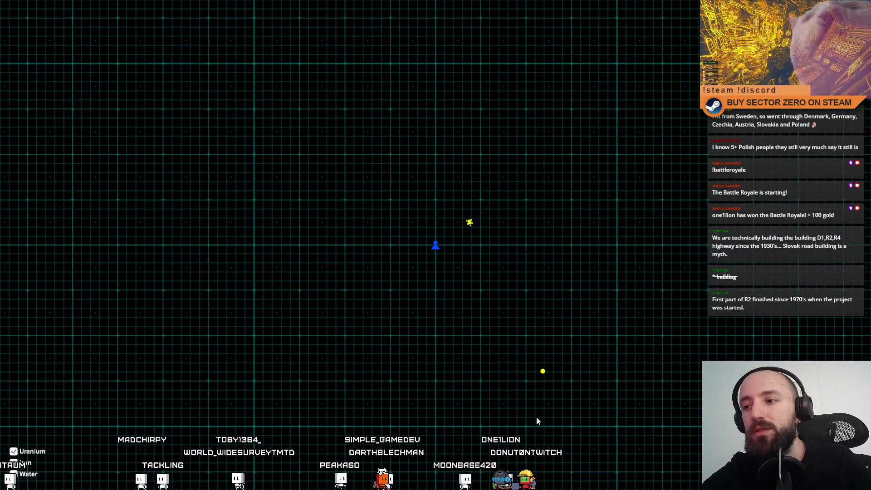
pyautogui.press('Tab')
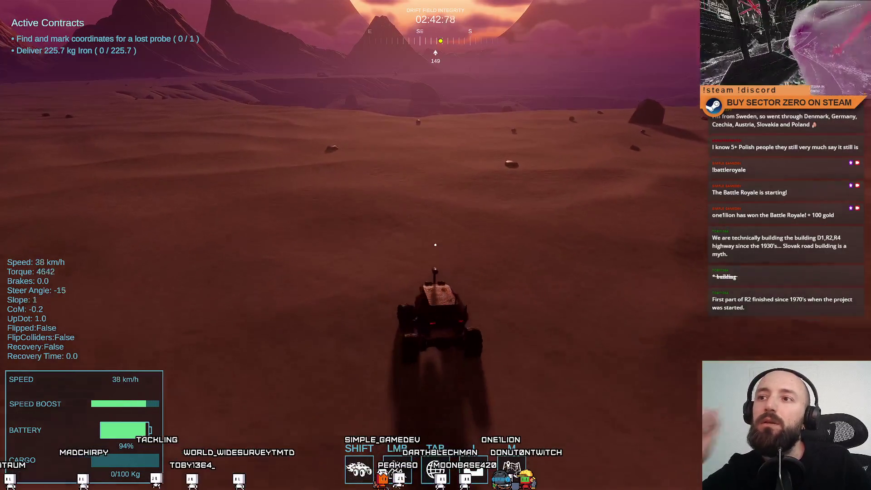
pyautogui.hotkey('shift', 'w')
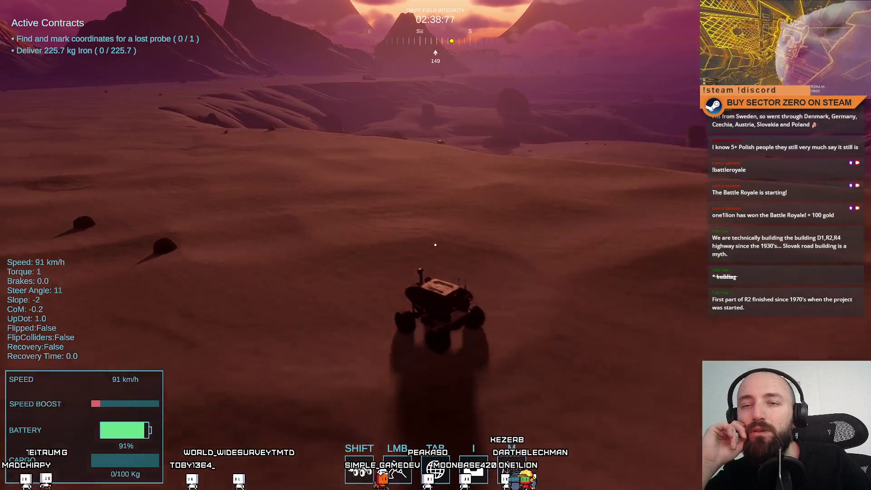
pyautogui.press('w')
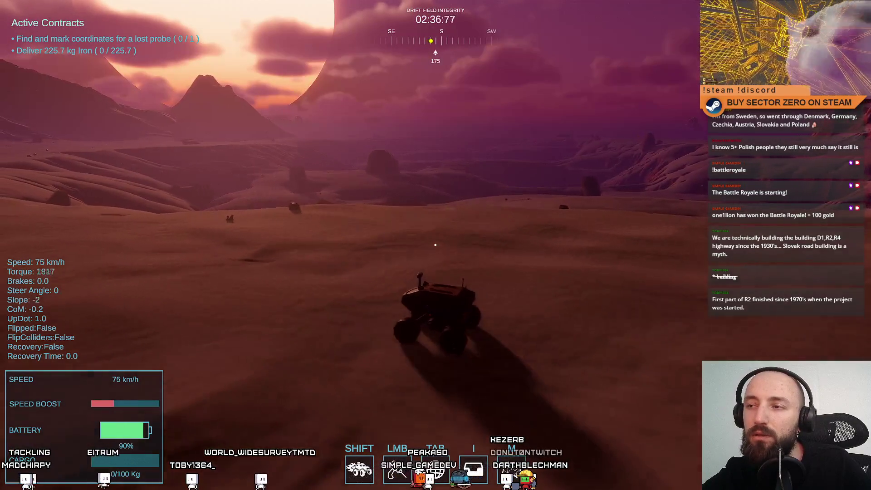
pyautogui.press('d')
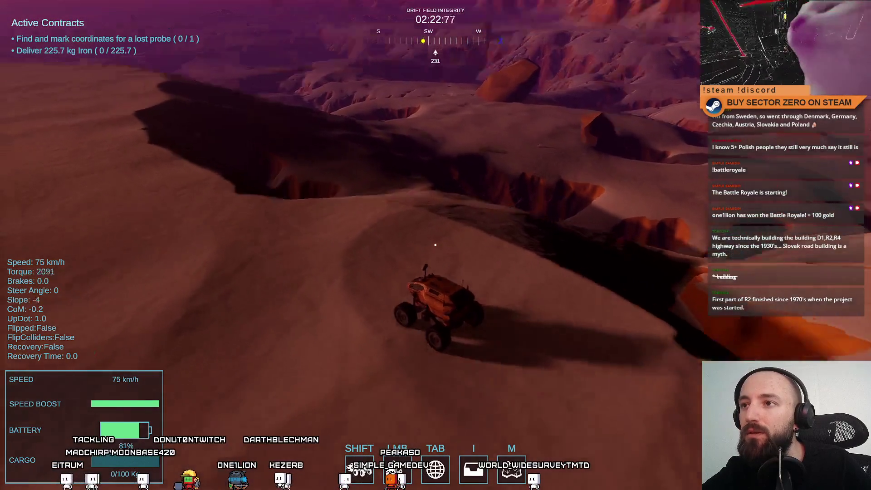
# Open and close the area map, then brake and turn on the canyon terrain
pyautogui.press('m')
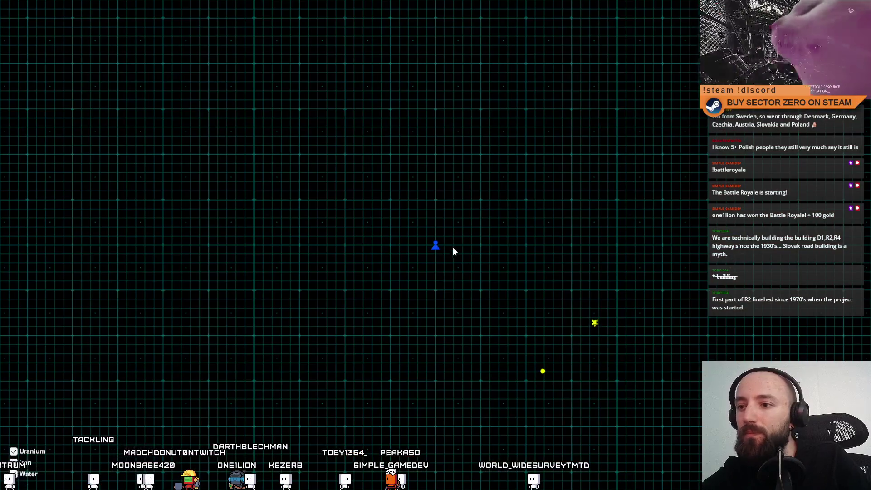
pyautogui.press('m')
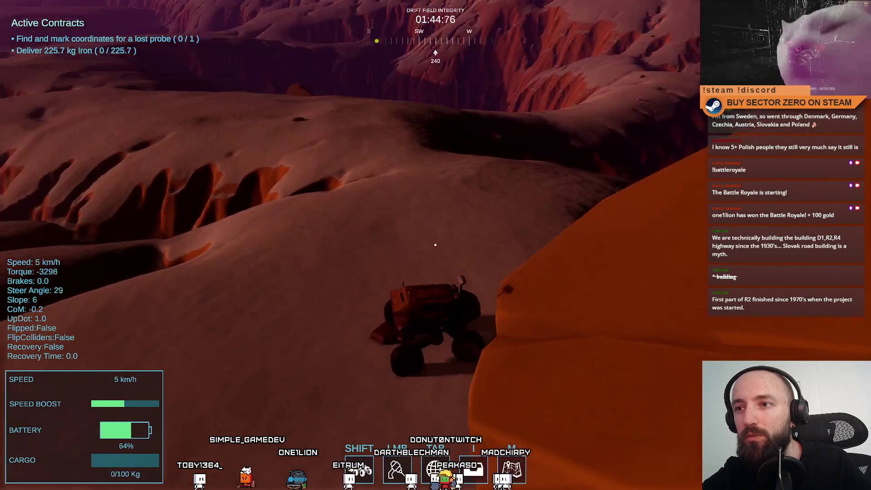
pyautogui.press('space')
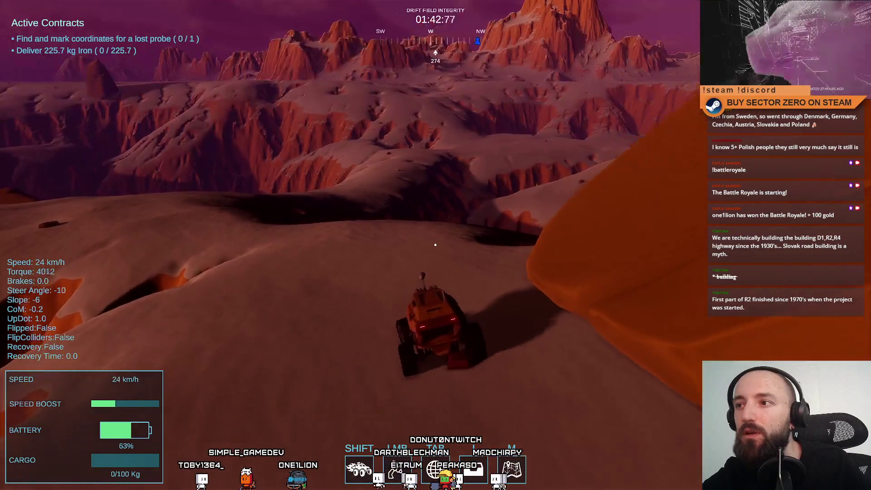
# Turn the rover around and steer it down the dunes, heading northwest with boost
pyautogui.press('w')
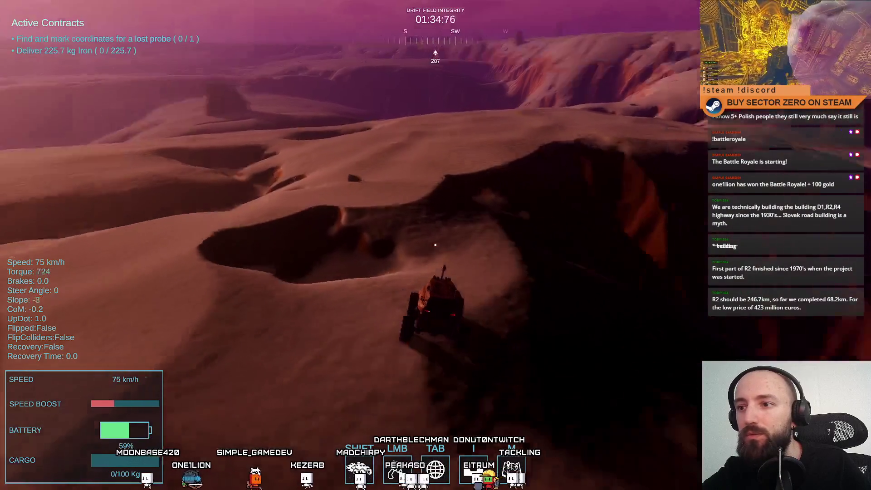
pyautogui.press('a')
pyautogui.press('d')
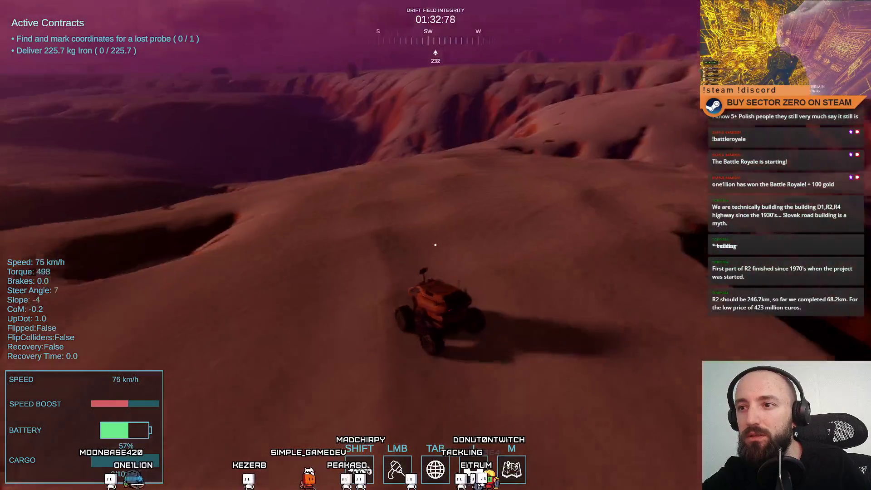
pyautogui.press('a')
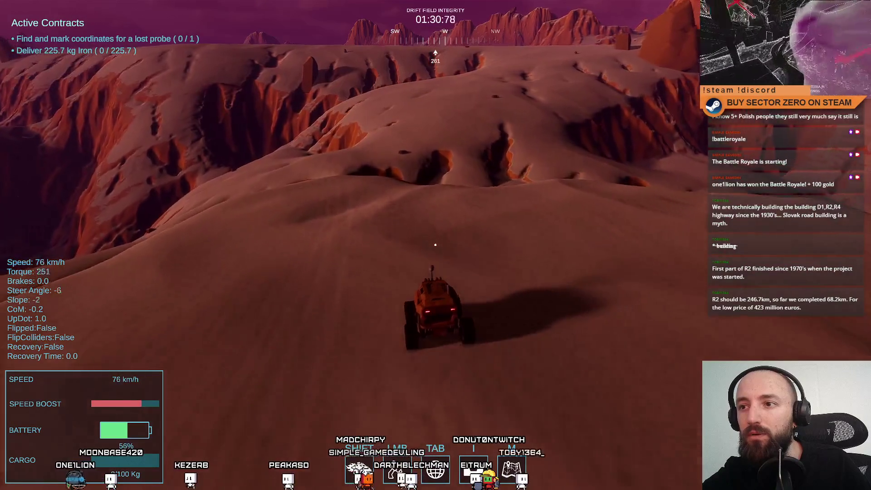
pyautogui.press('a')
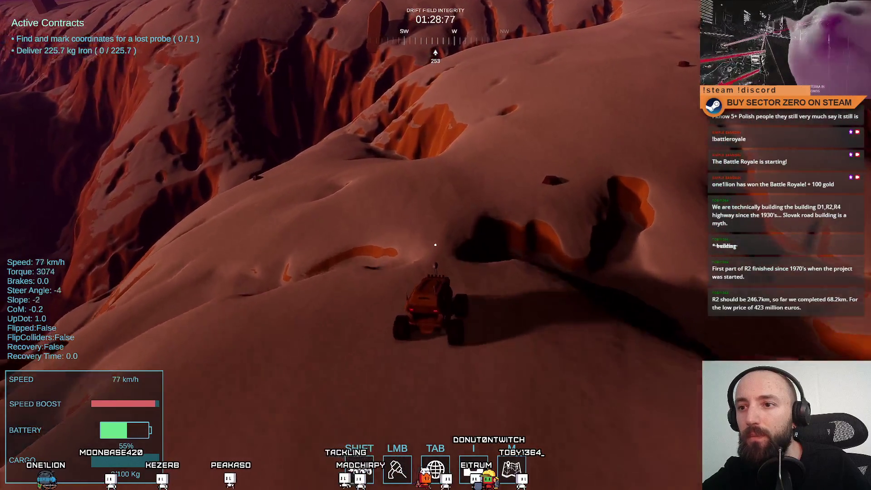
pyautogui.press('d')
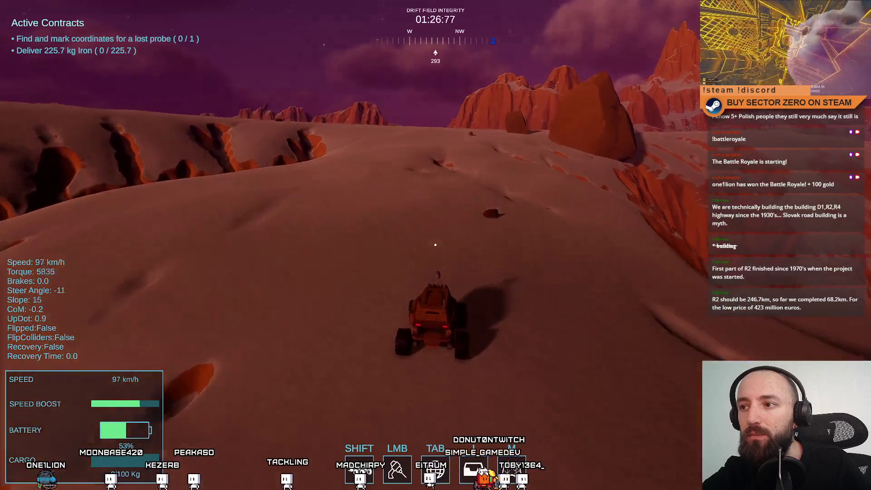
pyautogui.press('a')
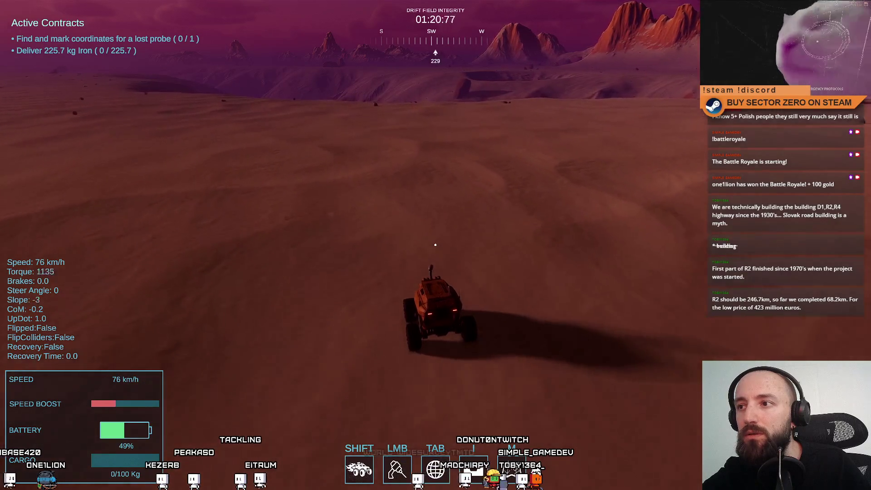
# Keep driving toward the sun and mountains on a new heading
pyautogui.press('a')
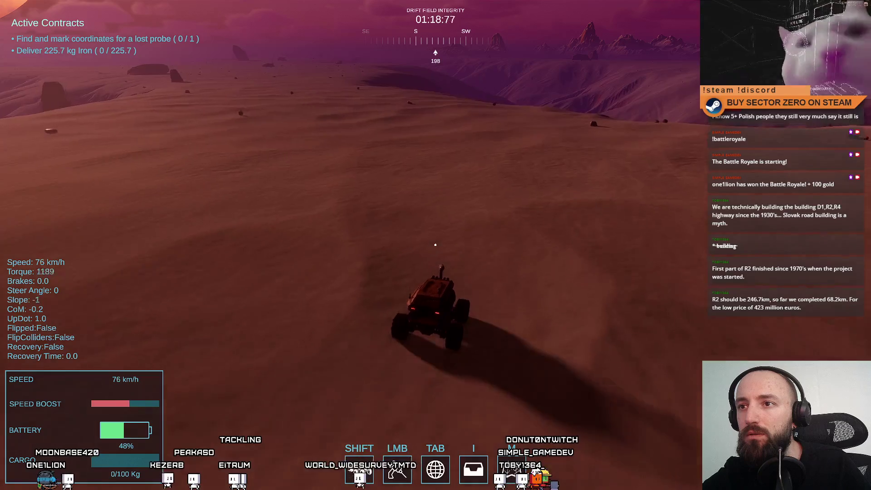
pyautogui.press('a')
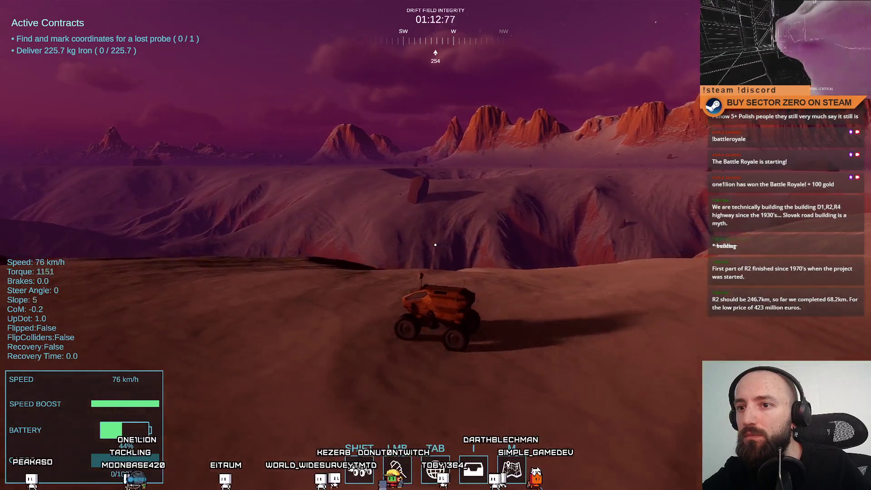
pyautogui.press('a')
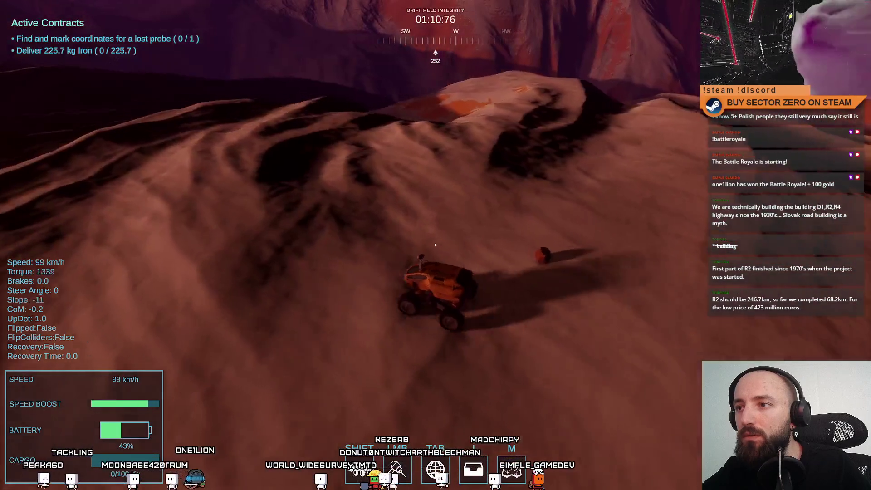
pyautogui.press('w')
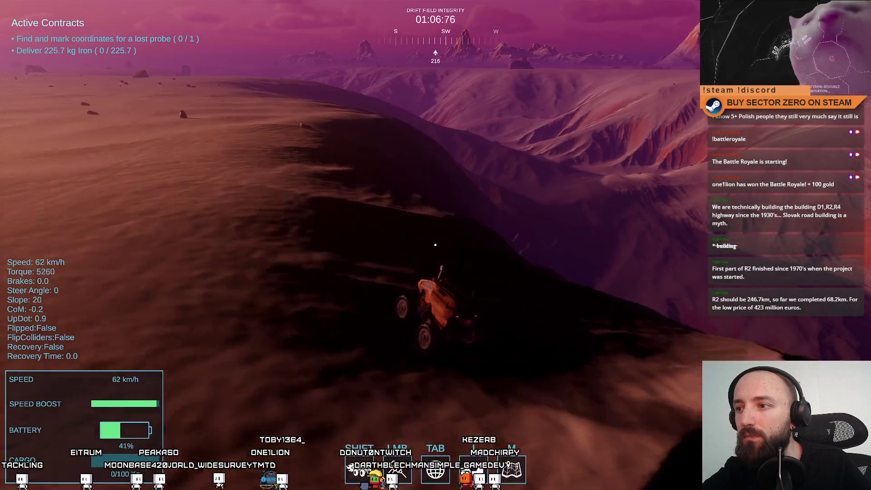
pyautogui.press('d')
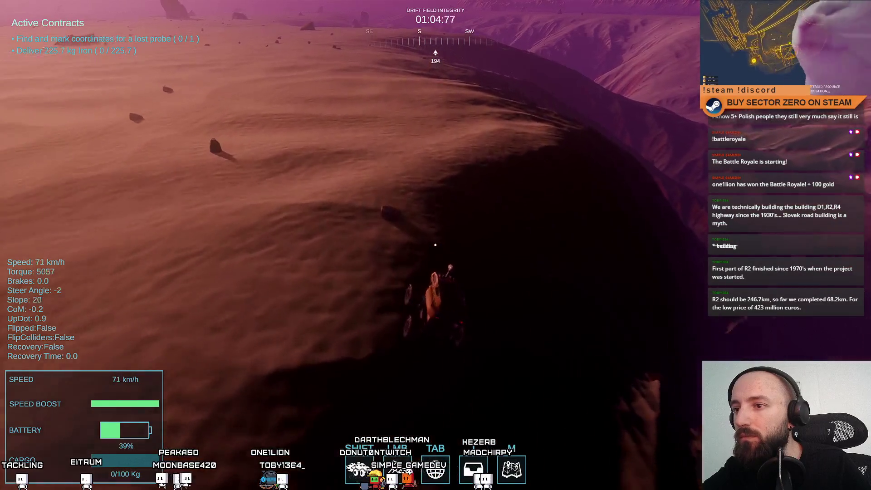
pyautogui.press('a')
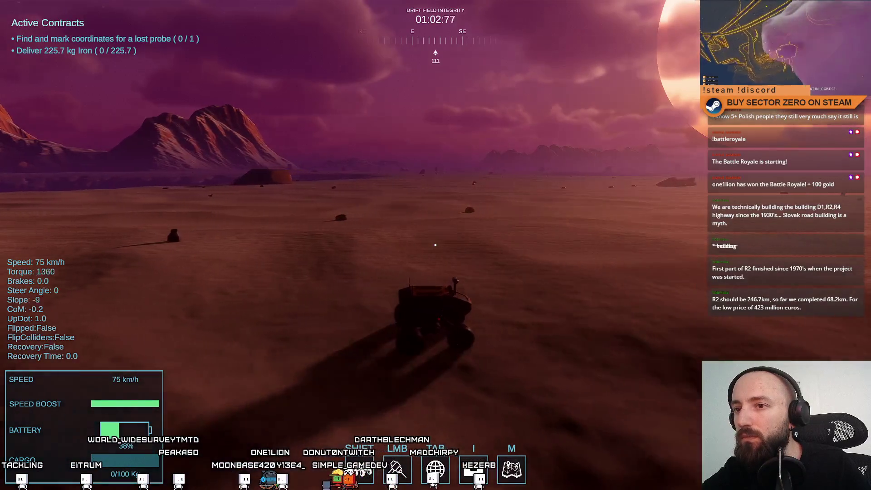
pyautogui.press('a')
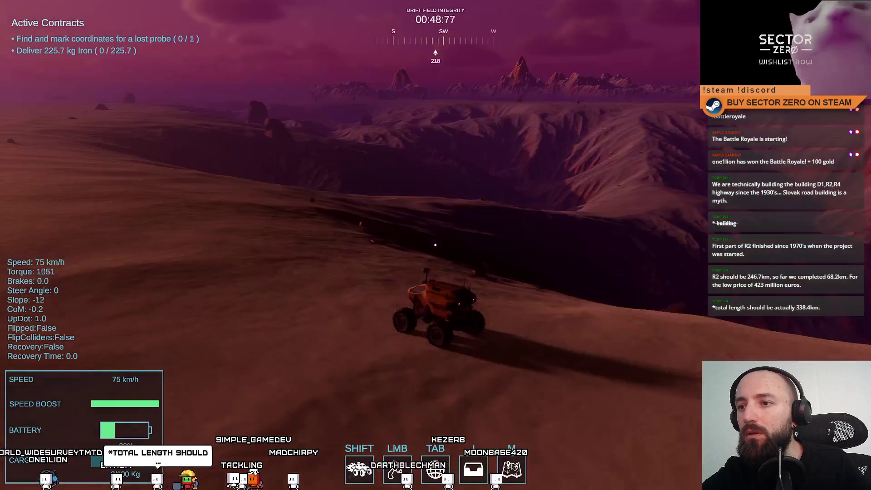
# Open and close the full-screen map, then leave fullscreen for the editor
pyautogui.press('m')
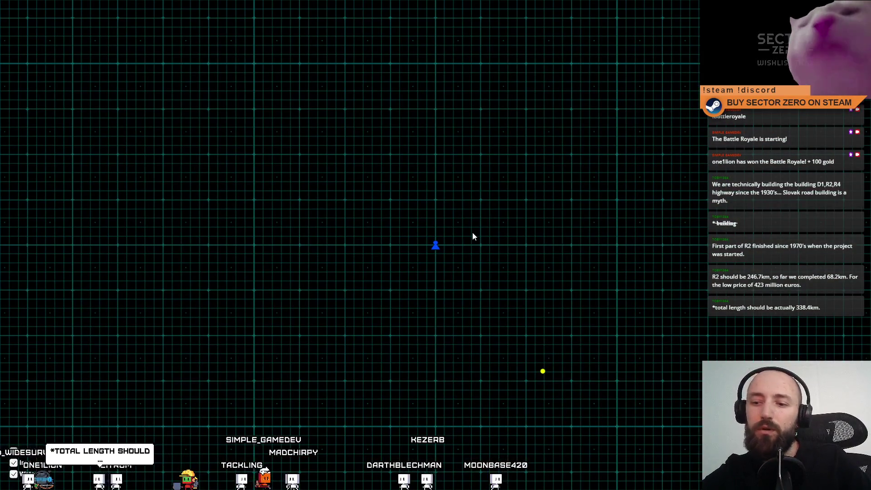
pyautogui.press('m')
pyautogui.press('Escape')
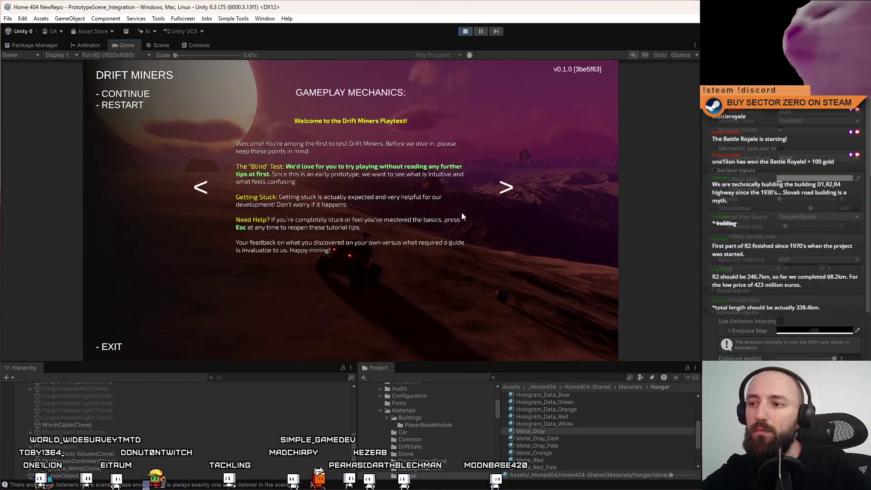
# Select crashedProbe01 from the Hierarchy search, frame it and orbit around the surrounding terrain
pyautogui.write('probe')
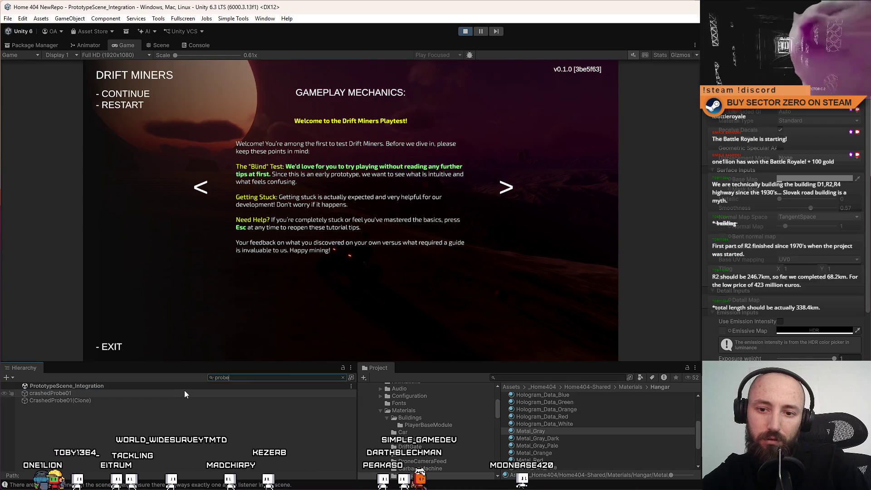
pyautogui.click(184, 393)
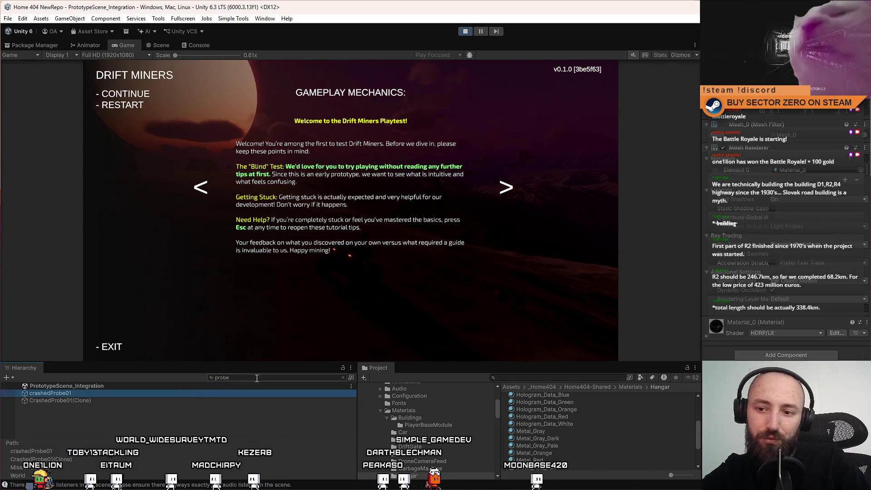
pyautogui.click(343, 378)
pyautogui.click(168, 46)
pyautogui.press('f')
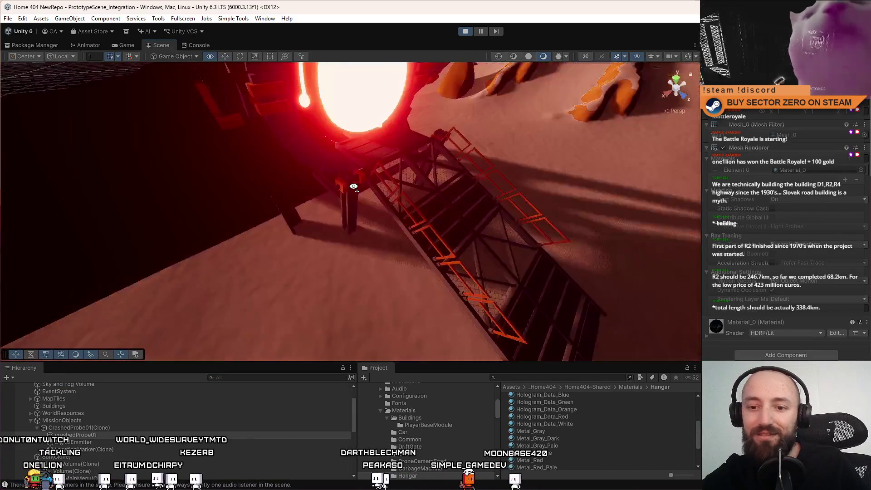
pyautogui.moveTo(402, 180)
pyautogui.mouseDown()
pyautogui.moveTo(408, 147)
pyautogui.moveTo(189, 241)
pyautogui.moveTo(66, 237)
pyautogui.moveTo(9, 222)
pyautogui.moveTo(702, 205)
pyautogui.moveTo(680, 208)
pyautogui.mouseUp()
pyautogui.moveTo(795, 216)
pyautogui.mouseDown()
pyautogui.moveTo(829, 200)
pyautogui.moveTo(836, 210)
pyautogui.moveTo(673, 243)
pyautogui.mouseUp()
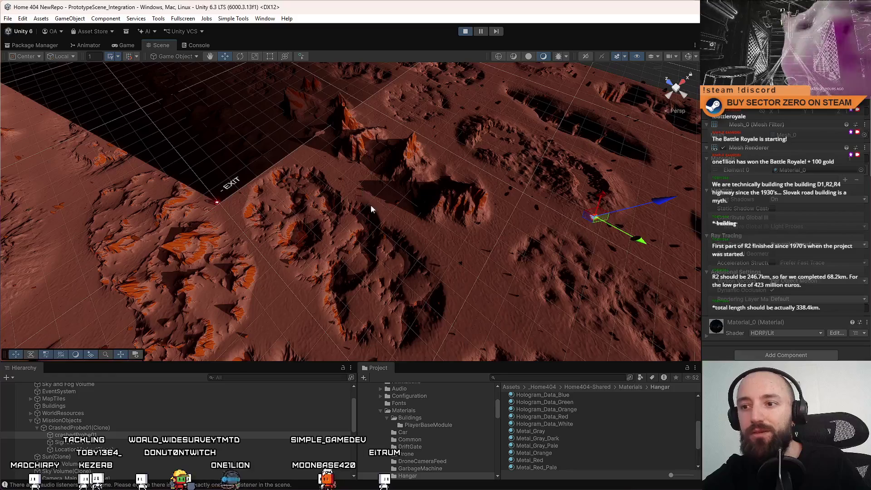
pyautogui.moveTo(336, 231)
pyautogui.mouseDown()
pyautogui.moveTo(136, 233)
pyautogui.moveTo(853, 246)
pyautogui.moveTo(246, 221)
pyautogui.moveTo(227, 194)
pyautogui.moveTo(316, 282)
pyautogui.mouseUp()
pyautogui.moveTo(374, 178)
pyautogui.mouseDown()
pyautogui.moveTo(342, 249)
pyautogui.moveTo(268, 220)
pyautogui.moveTo(272, 250)
pyautogui.moveTo(284, 236)
pyautogui.moveTo(397, 210)
pyautogui.moveTo(395, 175)
pyautogui.moveTo(383, 185)
pyautogui.moveTo(395, 212)
pyautogui.moveTo(479, 250)
pyautogui.moveTo(338, 246)
pyautogui.mouseUp()
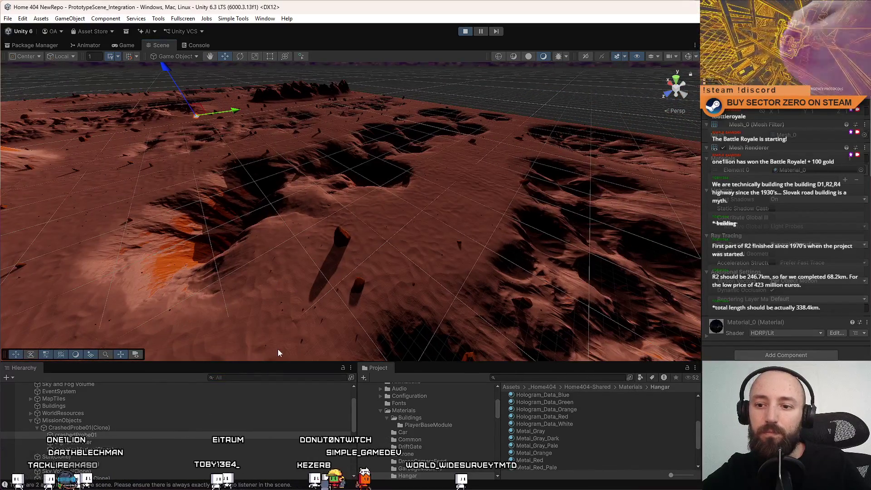
# Search the Hierarchy for 'prototype' to find SimplePrototypeCar(Clone), flying the camera over terrain
pyautogui.click(246, 384)
pyautogui.write('prototyp')
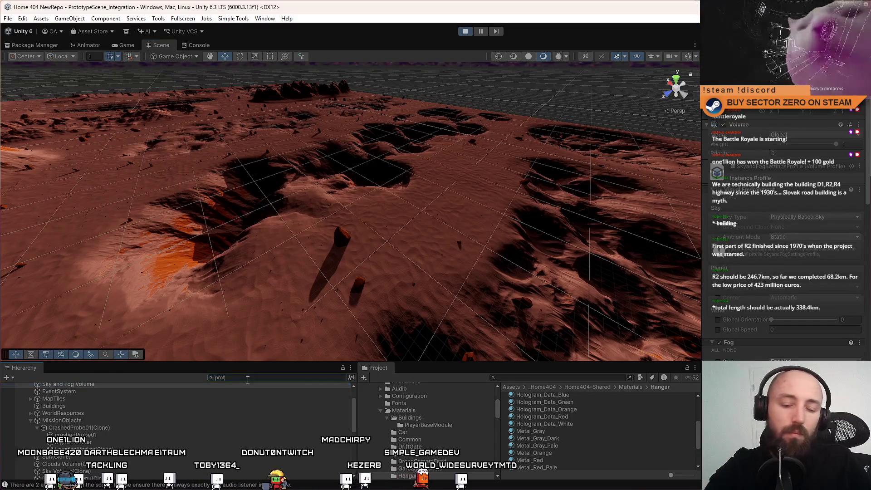
pyautogui.write('e')
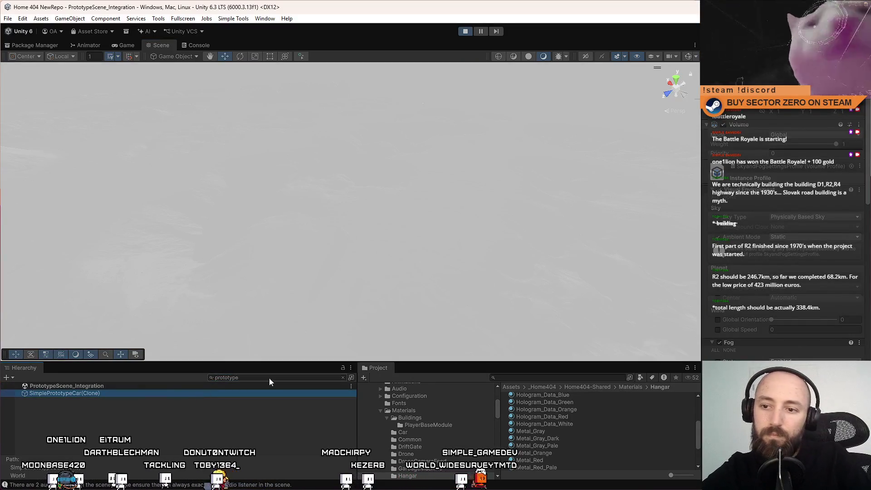
pyautogui.press('BackSpace')
pyautogui.moveTo(436, 209)
pyautogui.mouseDown()
pyautogui.moveTo(477, 227)
pyautogui.moveTo(549, 239)
pyautogui.moveTo(521, 240)
pyautogui.moveTo(568, 245)
pyautogui.moveTo(574, 204)
pyautogui.moveTo(418, 213)
pyautogui.moveTo(185, 284)
pyautogui.moveTo(184, 264)
pyautogui.moveTo(256, 210)
pyautogui.moveTo(680, 213)
pyautogui.moveTo(409, 295)
pyautogui.moveTo(272, 354)
pyautogui.mouseUp()
pyautogui.press('a')
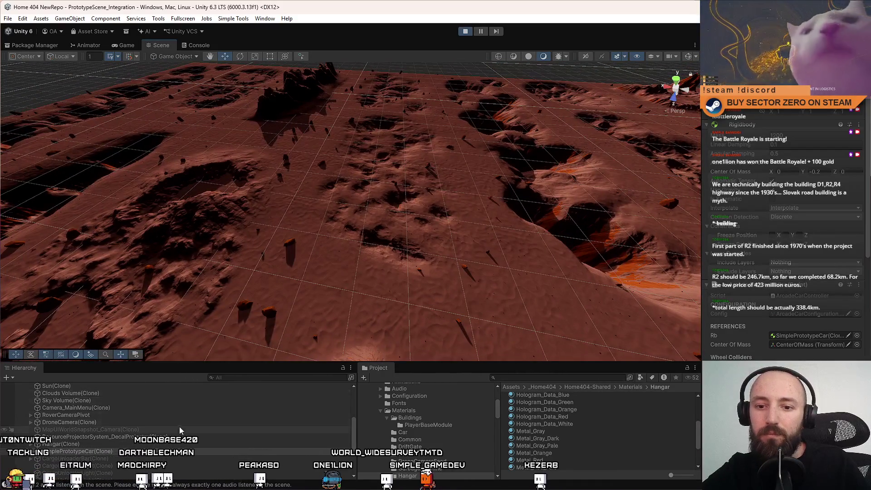
# Search the Hierarchy for 'prob' to reveal CrashedProbe01(Clone) and orbit the terrain view
pyautogui.click(272, 378)
pyautogui.write('p')
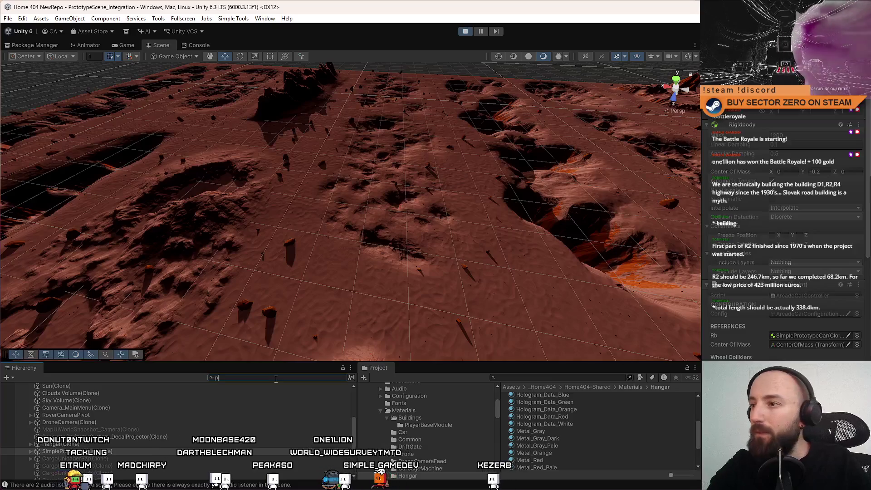
pyautogui.write('rob')
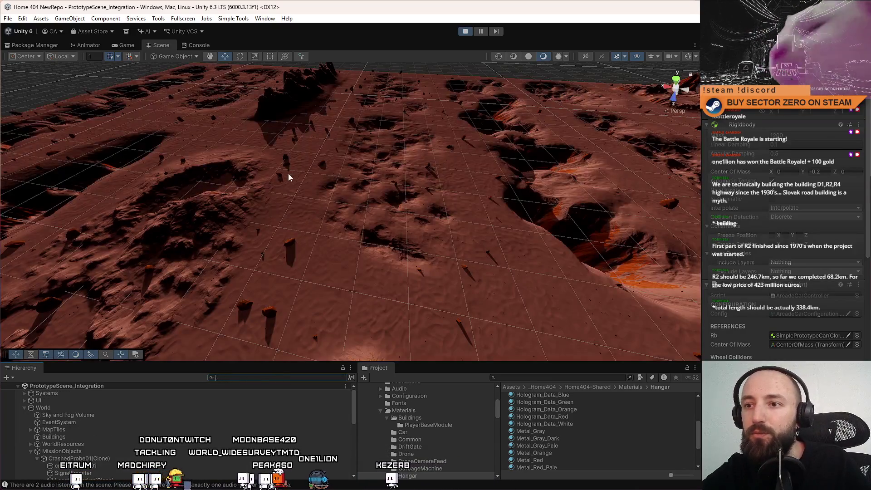
pyautogui.moveTo(289, 177)
pyautogui.mouseDown()
pyautogui.moveTo(380, 159)
pyautogui.moveTo(382, 171)
pyautogui.mouseUp()
pyautogui.moveTo(563, 172); pyautogui.dragTo(536, 178)
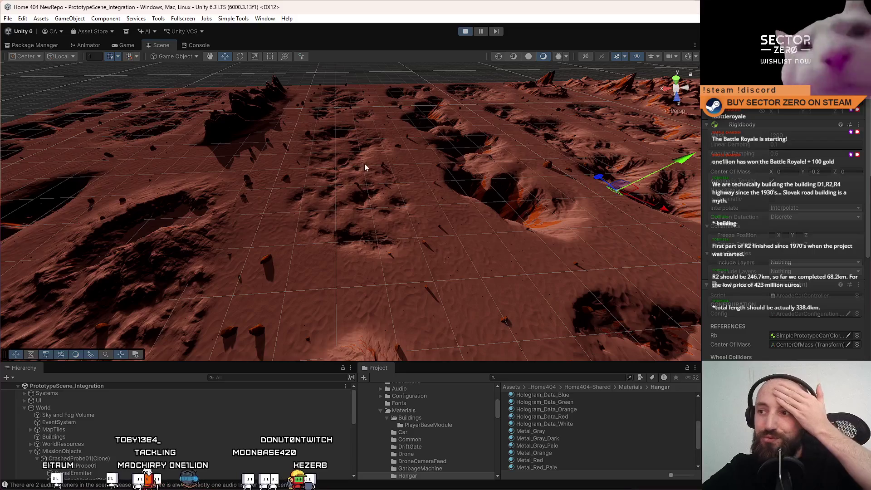
# Return to the game, show Hangar materials as large thumbnails, and resume fullscreen play
pyautogui.click(129, 46)
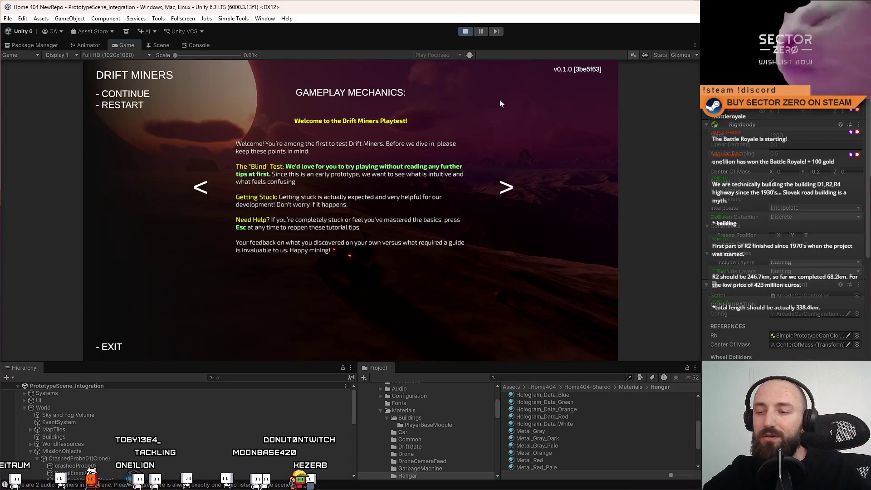
pyautogui.press('Escape')
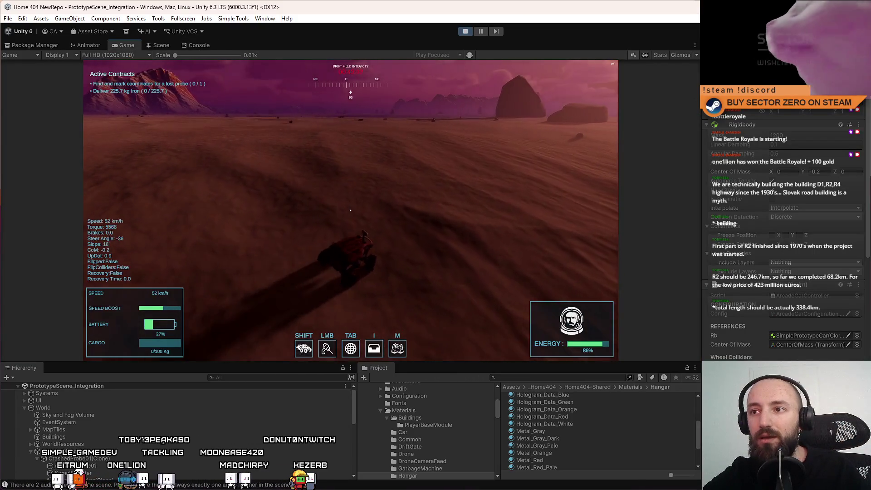
pyautogui.press('Escape')
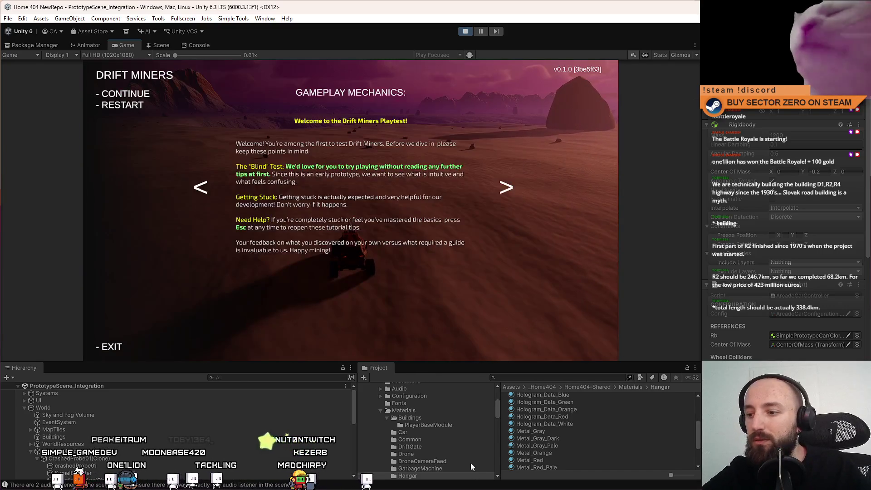
pyautogui.click(654, 449)
pyautogui.scroll(3, 650, 452)
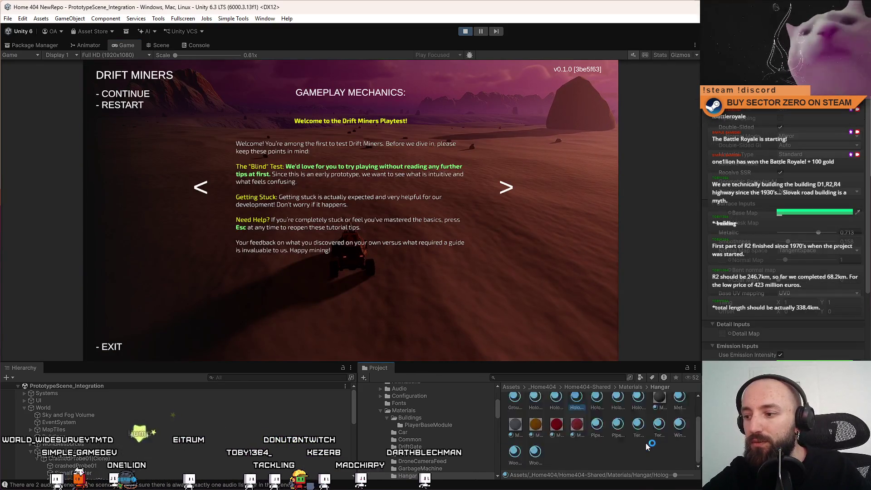
pyautogui.keyDown('ctrl'); pyautogui.scroll(3, 649, 449); pyautogui.keyUp('ctrl')
pyautogui.click(654, 458)
pyautogui.click(552, 276)
pyautogui.press('Escape')
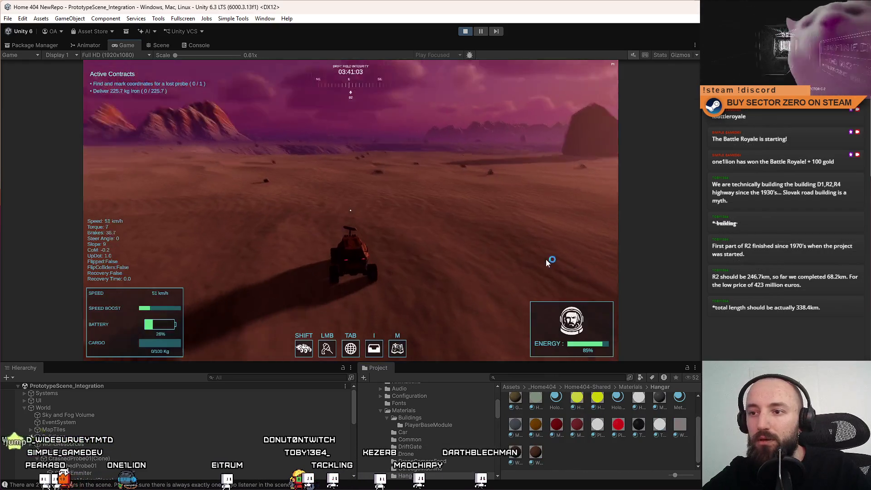
pyautogui.press('F10')
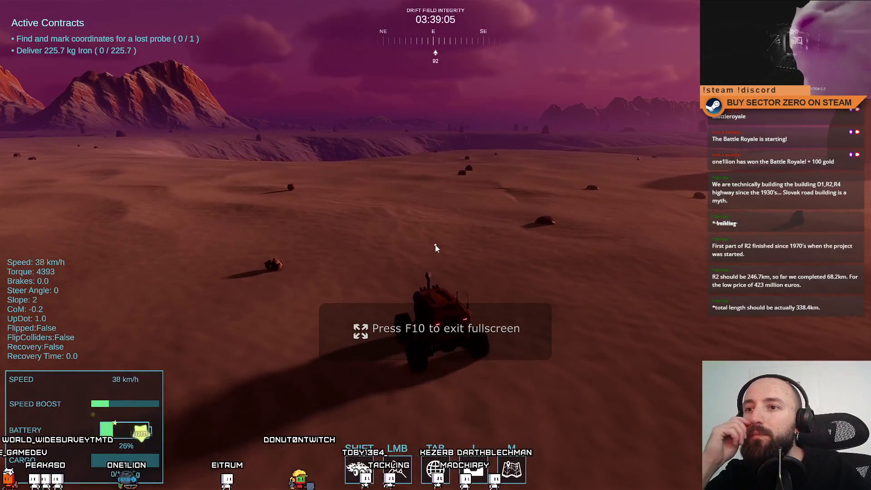
# Drive the rover over the ridge and plain toward the lost-probe location
pyautogui.press('w')
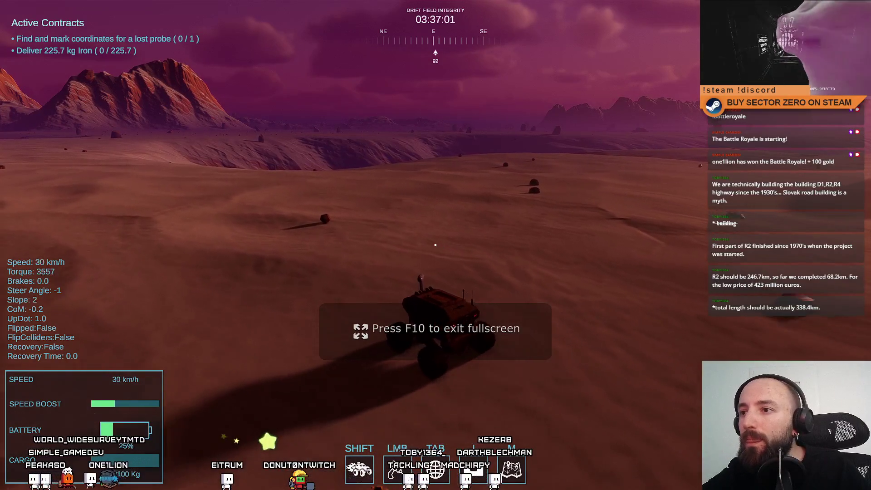
pyautogui.press('a')
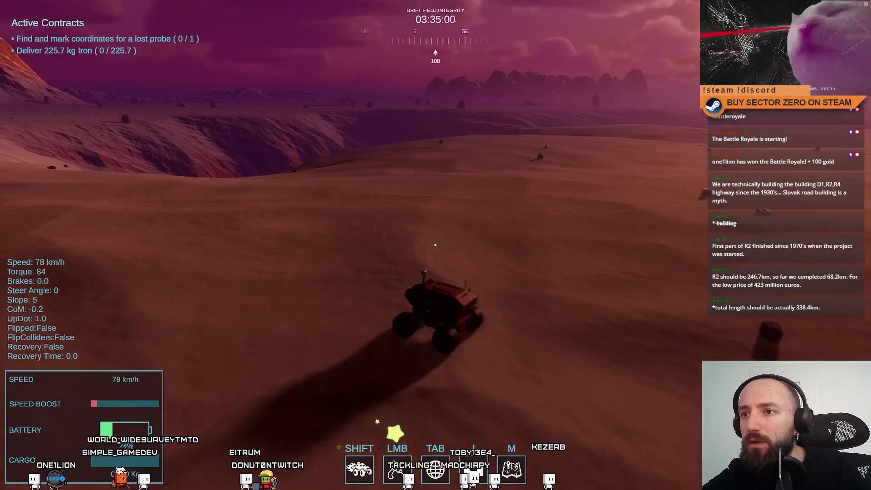
pyautogui.press('d')
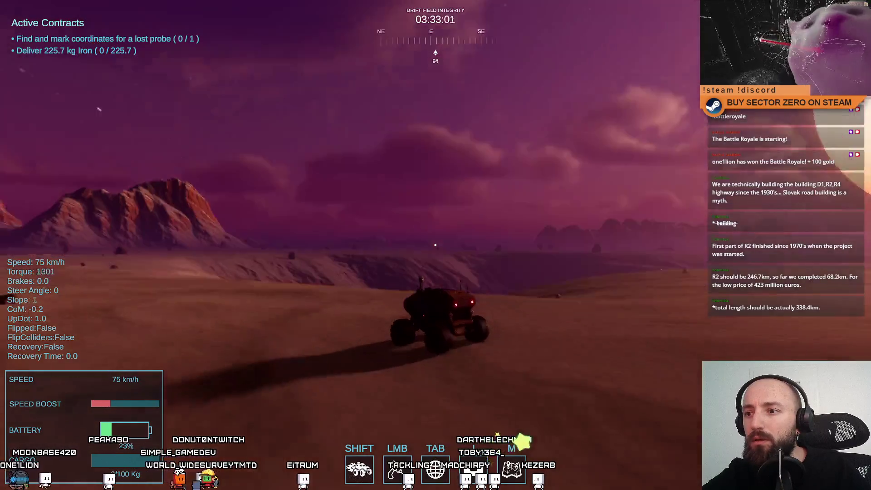
pyautogui.press('d')
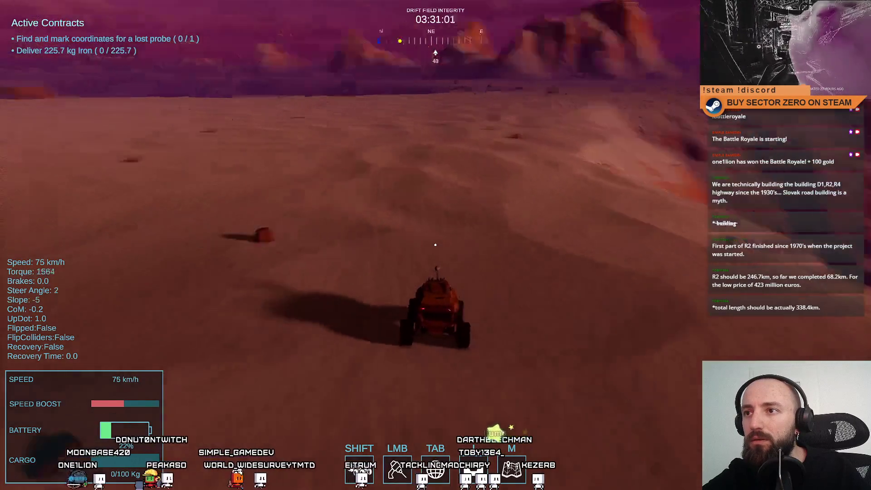
pyautogui.press('a')
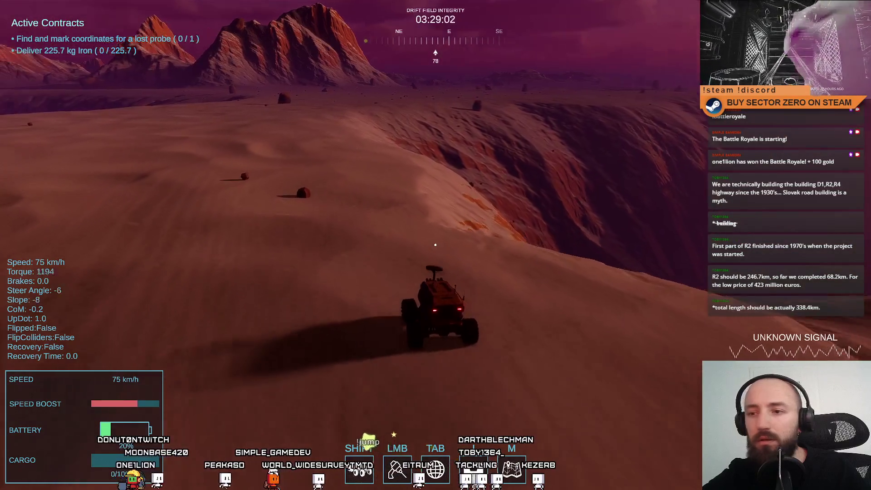
pyautogui.press('a')
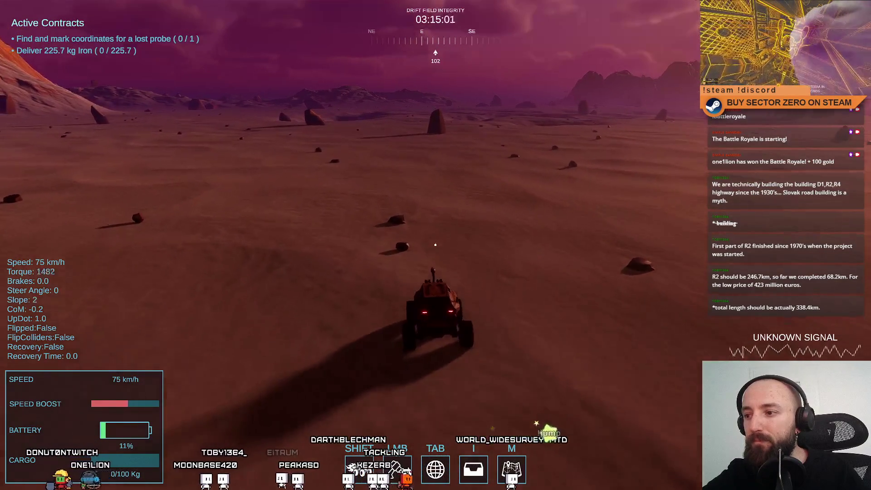
pyautogui.press('a')
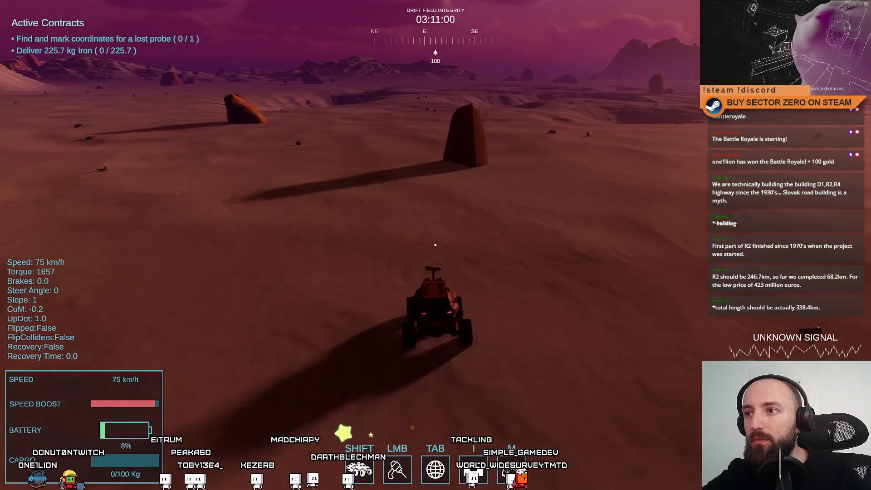
pyautogui.press('d')
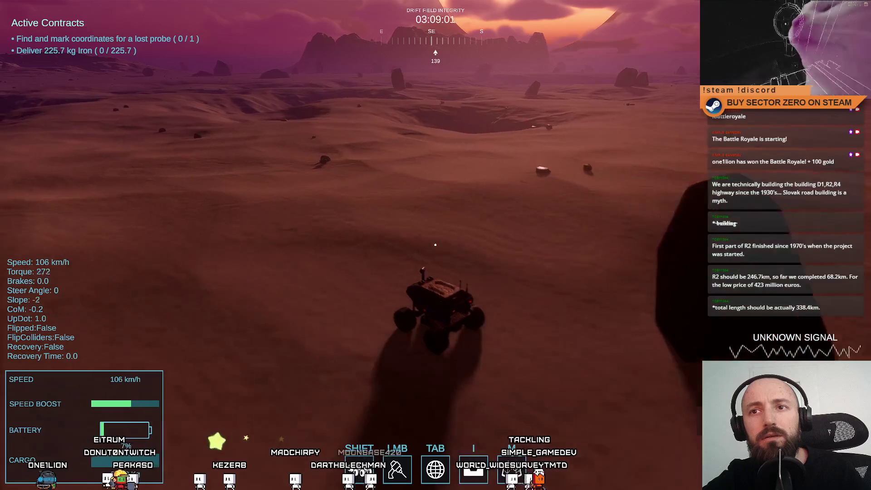
pyautogui.press('a')
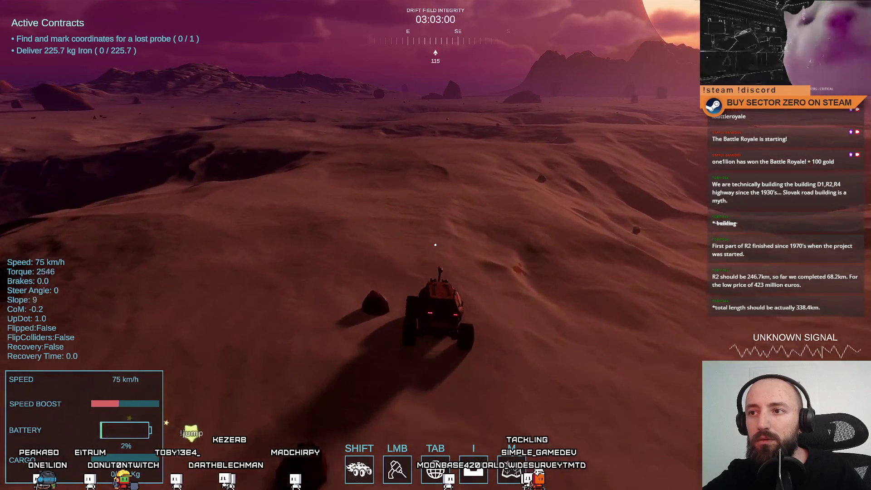
pyautogui.press('a')
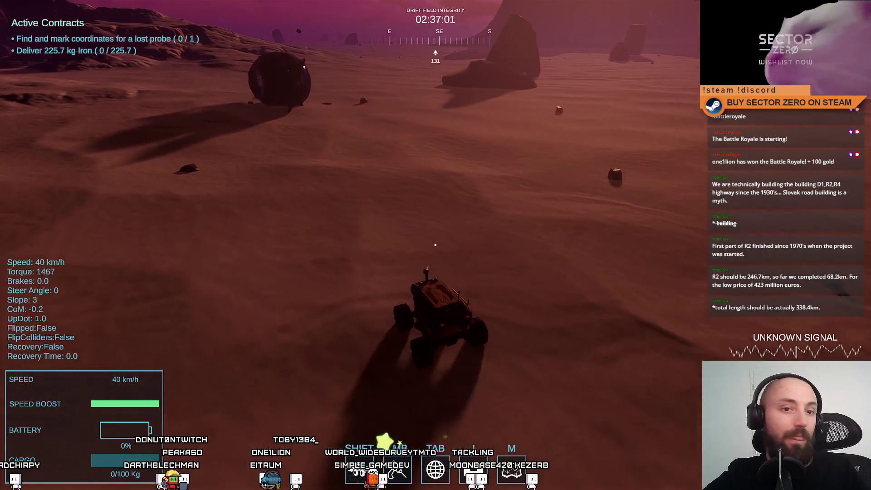
# Circle the dark crashed probe, reversing and turning, until the rover stops facing it
pyautogui.press('d')
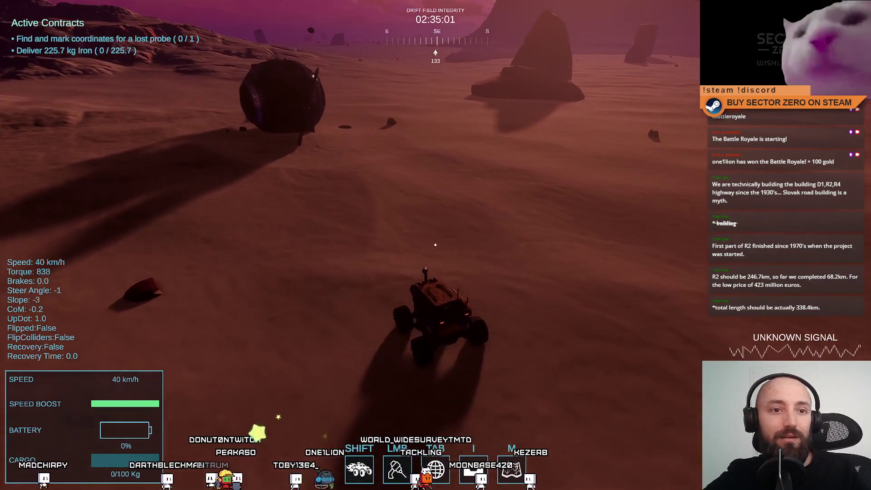
pyautogui.press('d')
pyautogui.press('a')
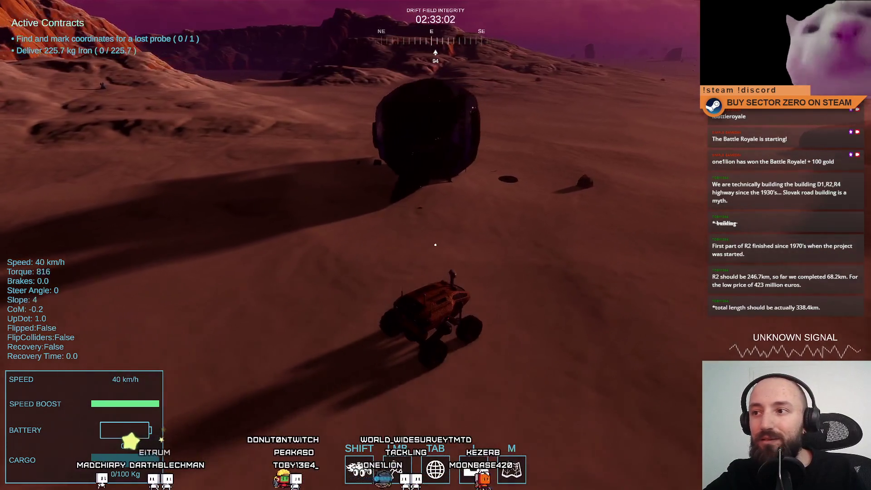
pyautogui.press('a')
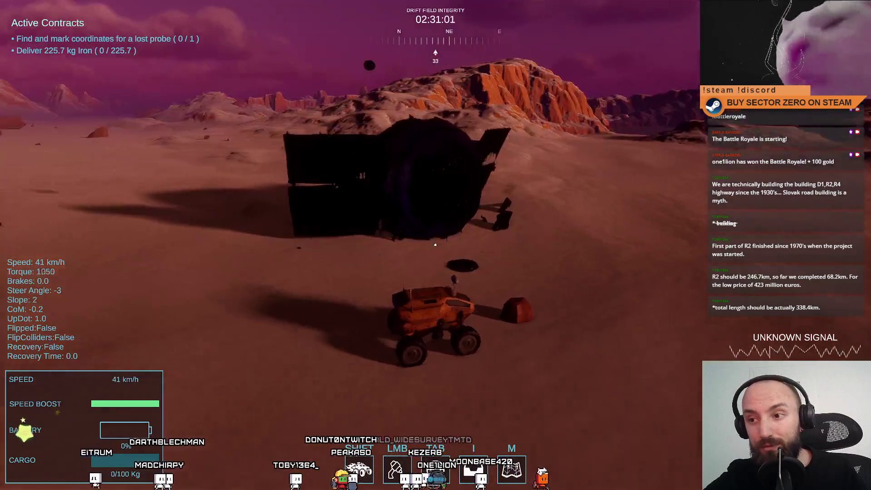
pyautogui.press('s')
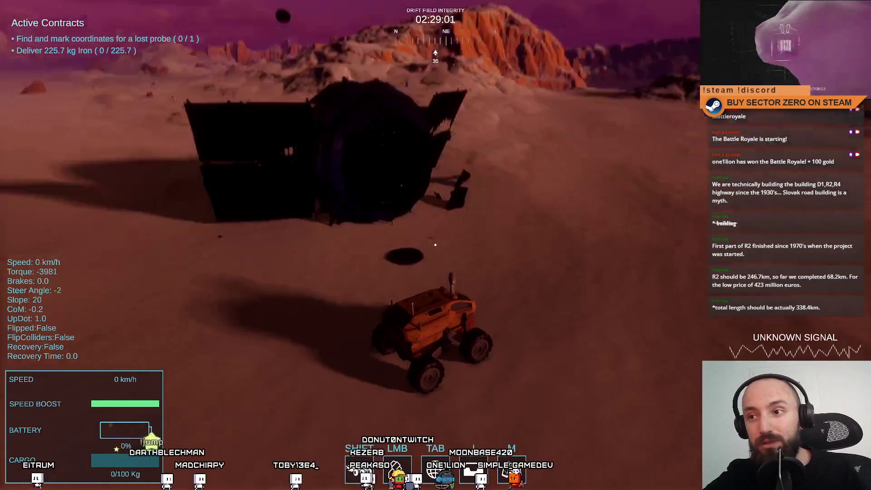
pyautogui.press('s')
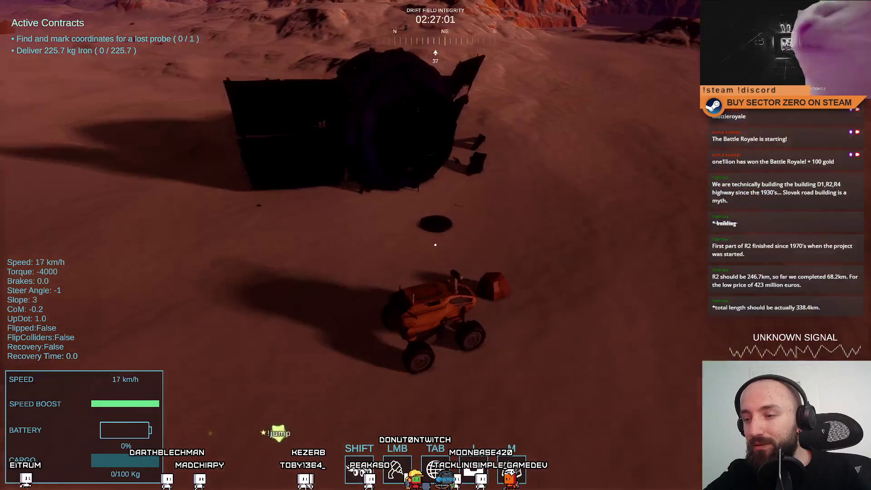
pyautogui.press('w')
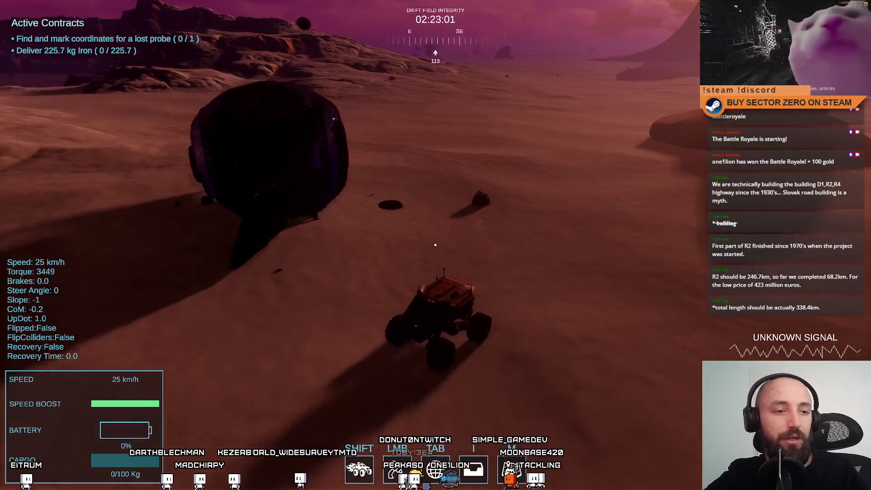
pyautogui.press('d')
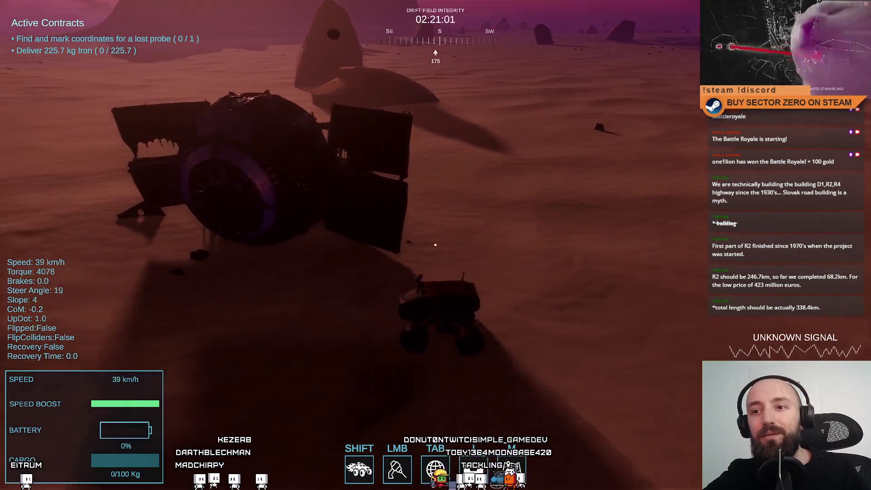
pyautogui.press('a')
pyautogui.press('d')
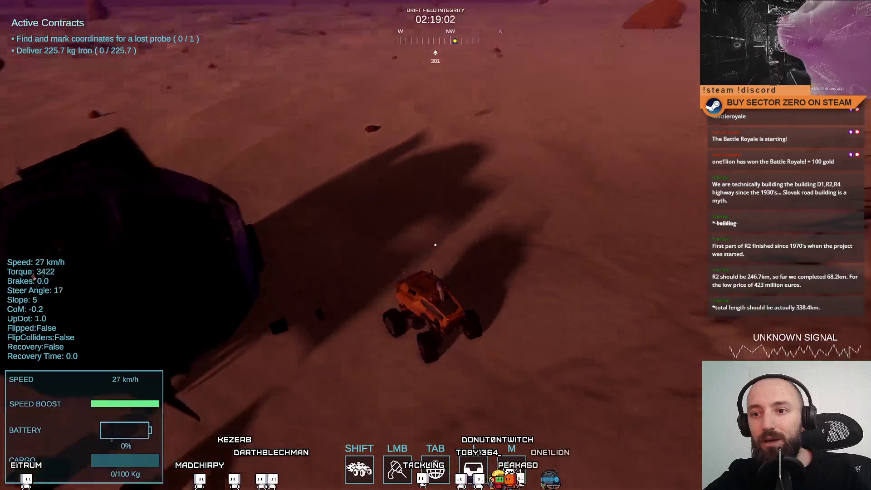
pyautogui.press('d')
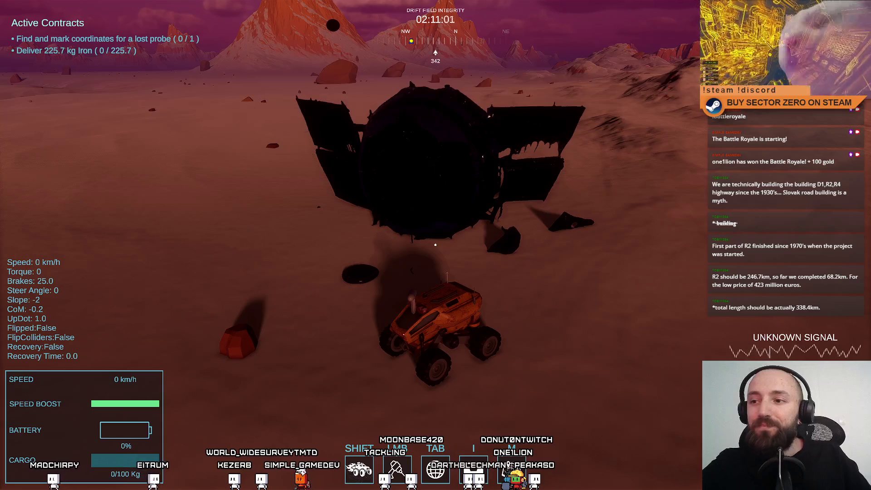
# Mark the crashed probe to complete the lost-probe contract (1/1), then steer the rover away from it
pyautogui.moveTo(435, 245)
pyautogui.rightClick(436, 245)
pyautogui.press('w')
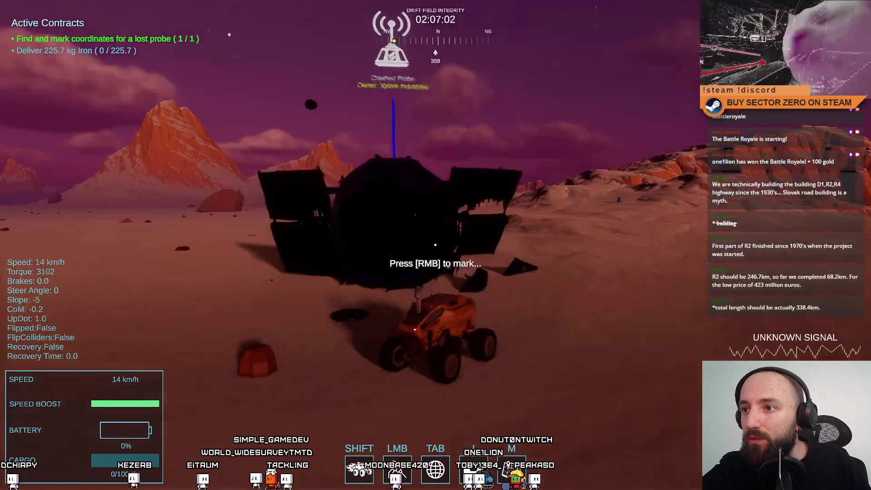
pyautogui.press('s')
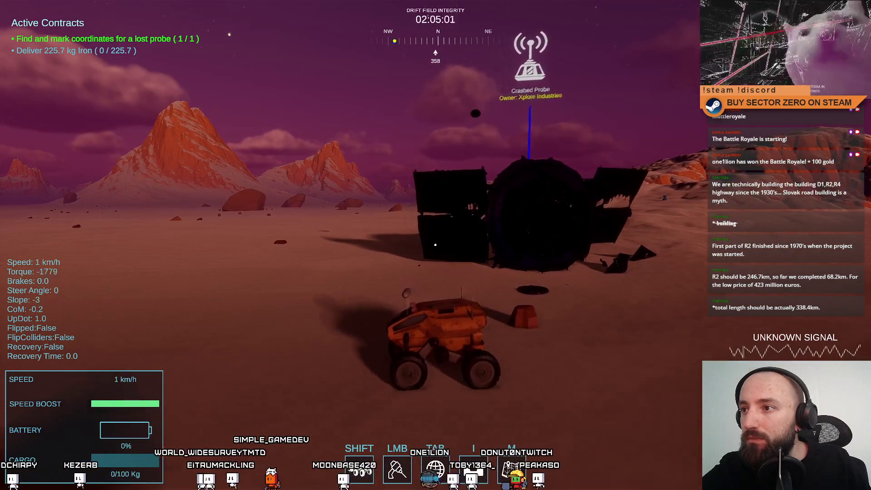
pyautogui.press('w')
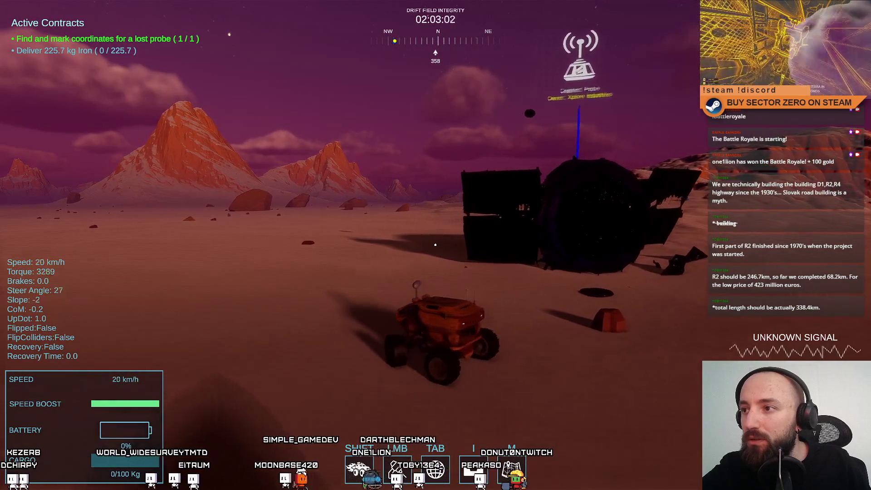
pyautogui.press('a')
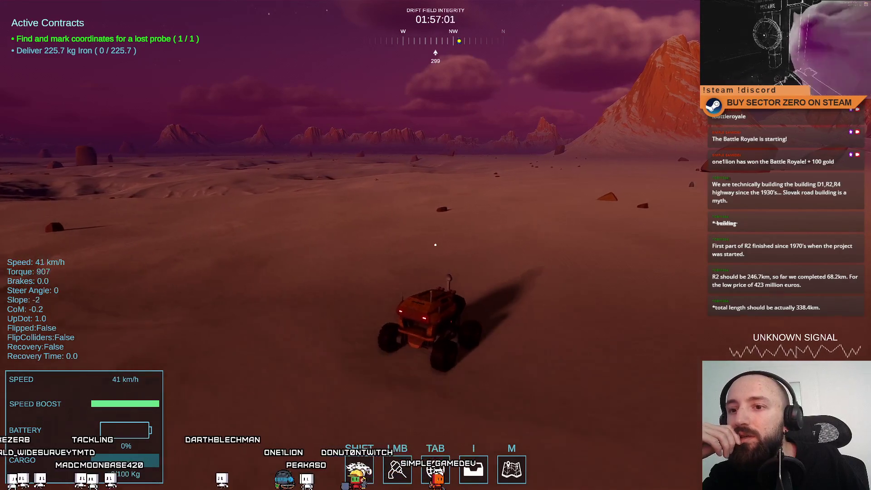
# Drive the rover at boosted speed across the desert plain toward the distant red beacon
pyautogui.press('shift')
pyautogui.press('d')
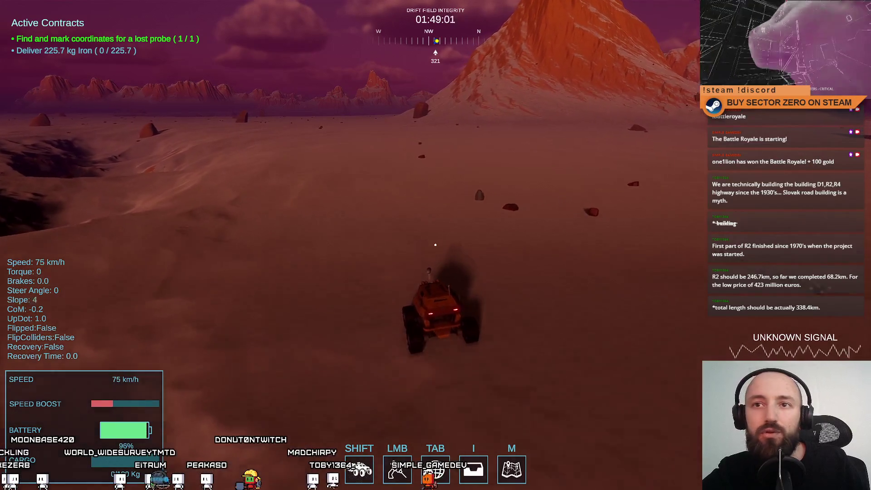
pyautogui.press('w')
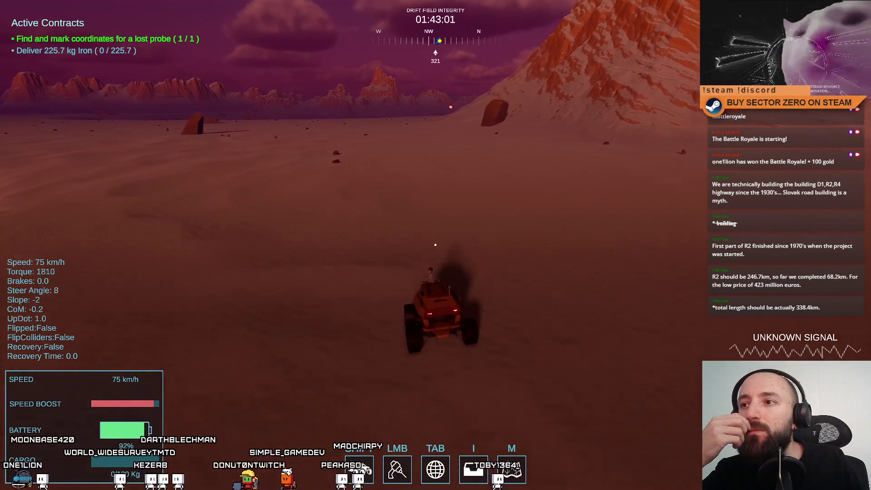
pyautogui.press('w')
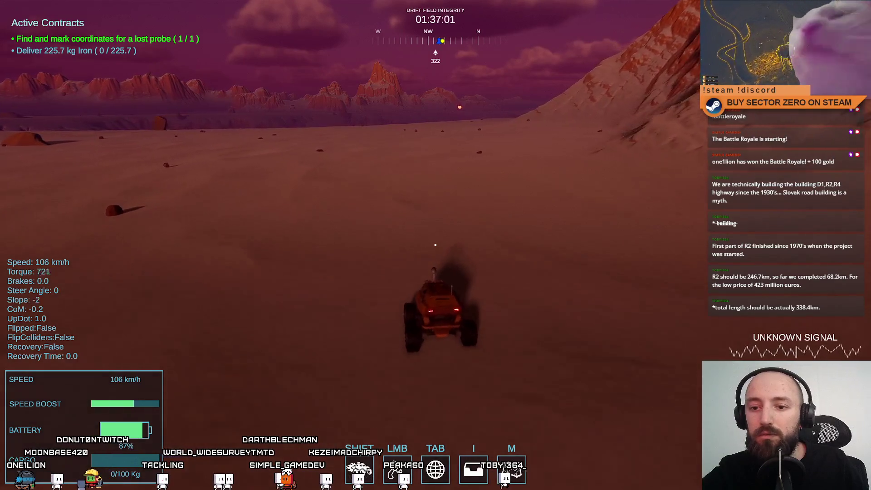
pyautogui.press('d')
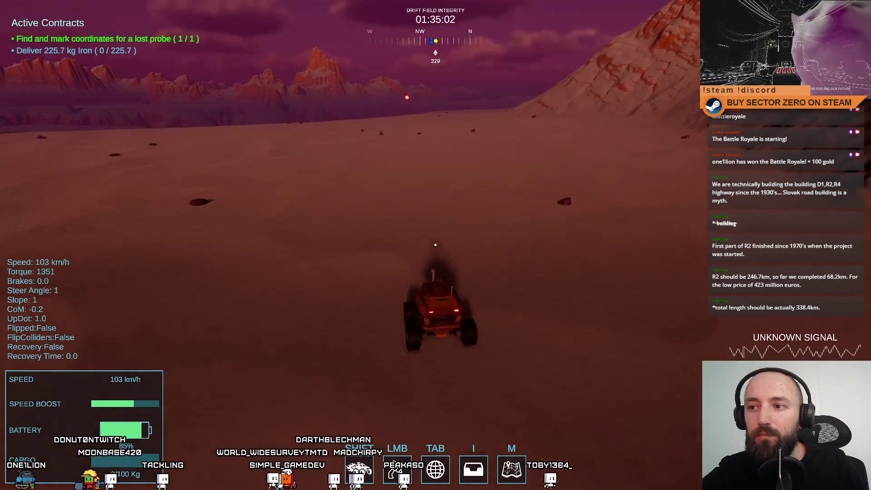
pyautogui.press('d')
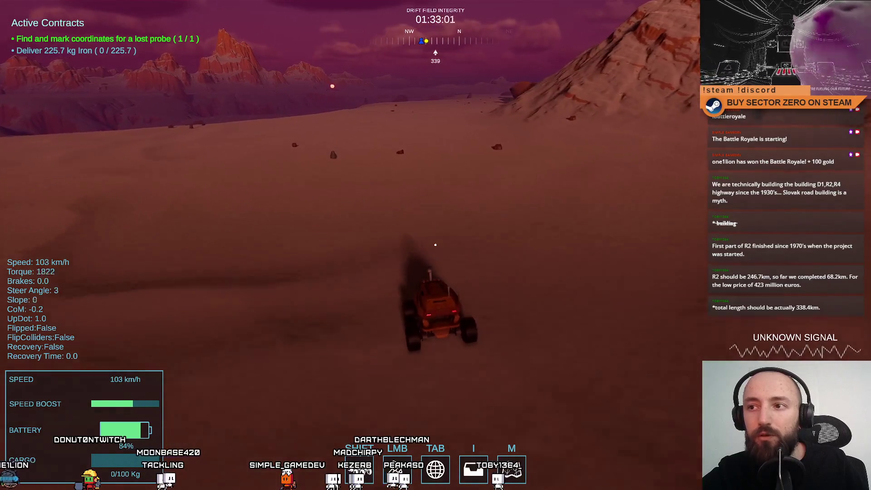
pyautogui.press('d')
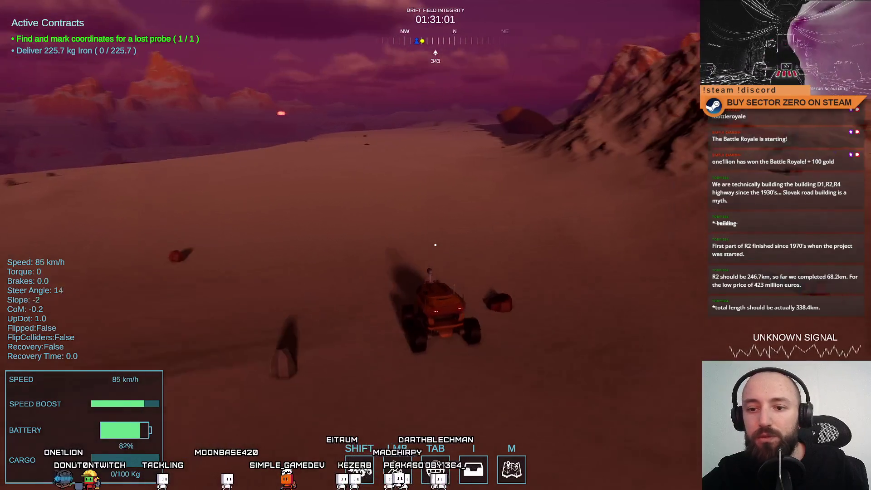
pyautogui.press('w')
pyautogui.press('w')
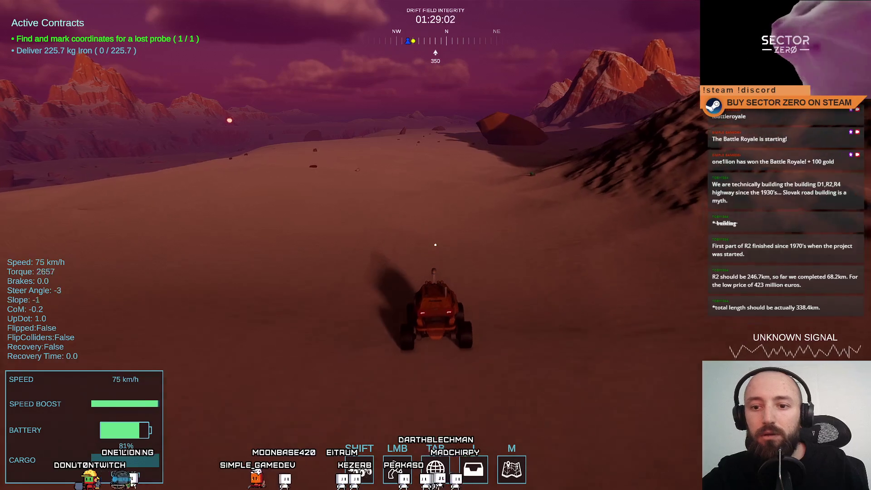
pyautogui.press('shift')
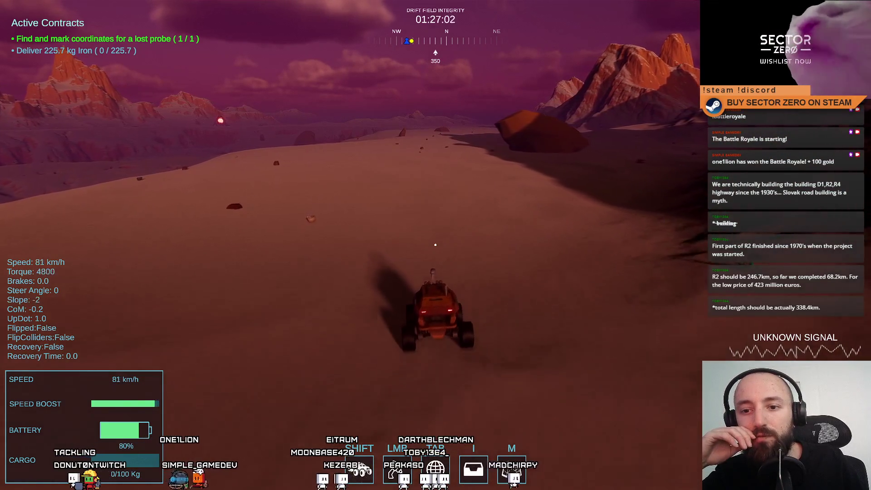
pyautogui.press('shift')
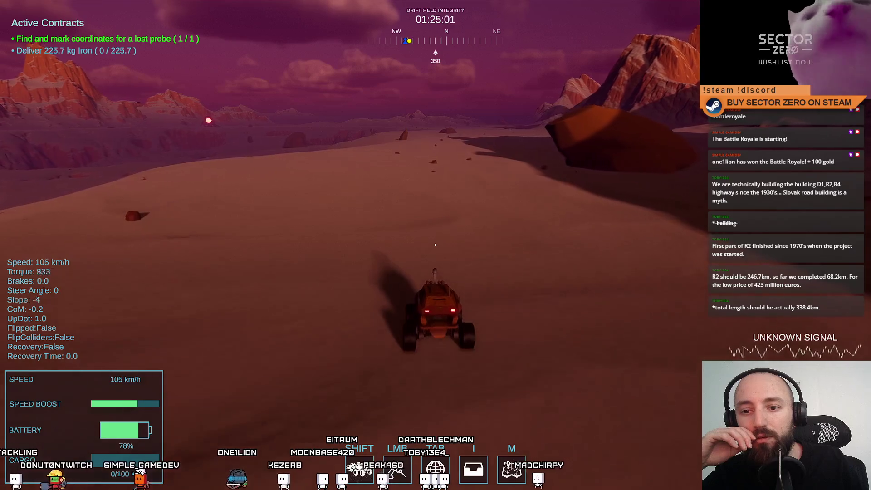
# Keep the rover driving straight across the desert and over the dunes
pyautogui.press('w')
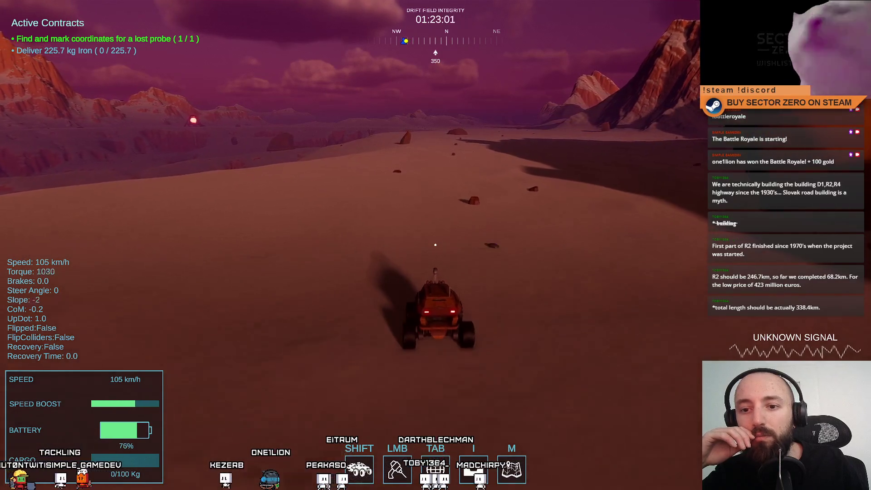
pyautogui.press('w')
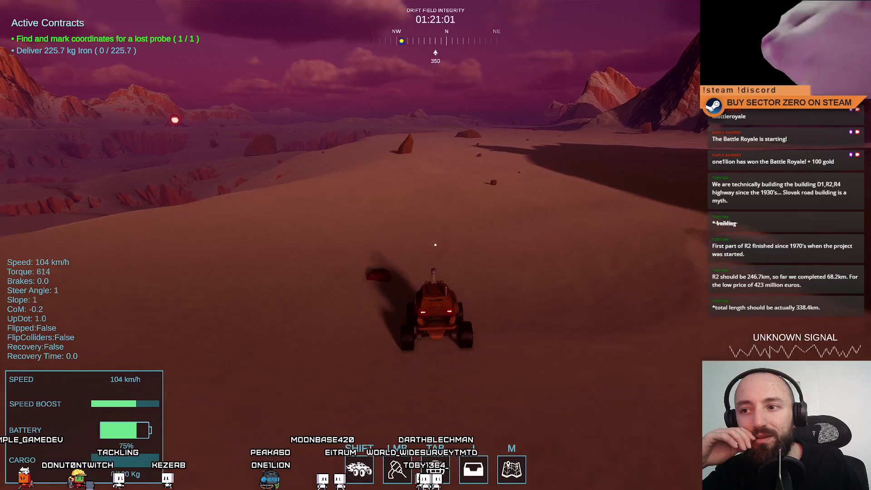
pyautogui.press('w')
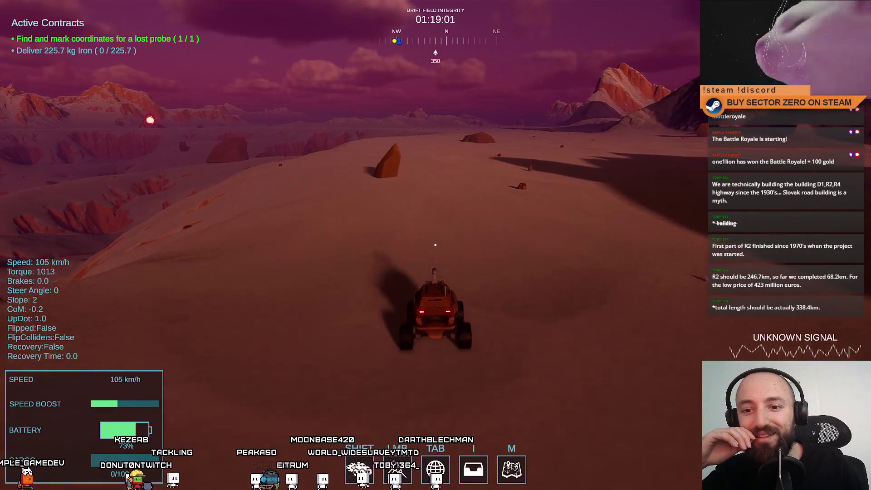
pyautogui.press('w')
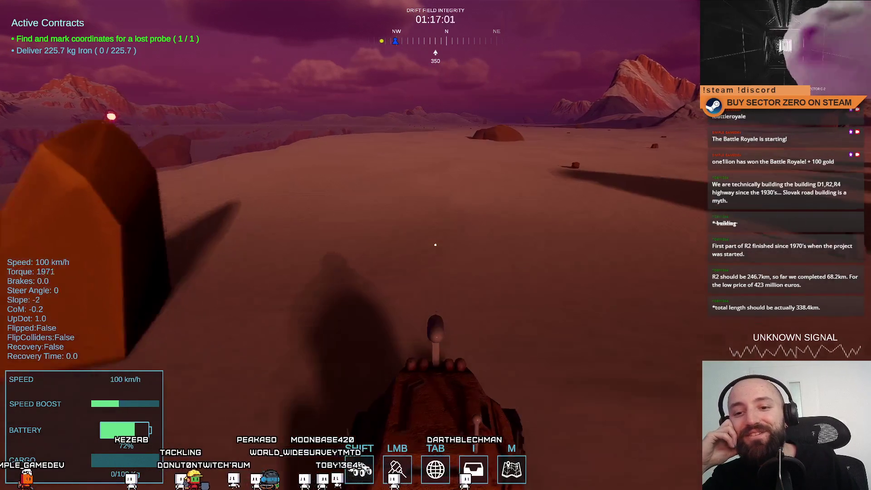
pyautogui.press('w')
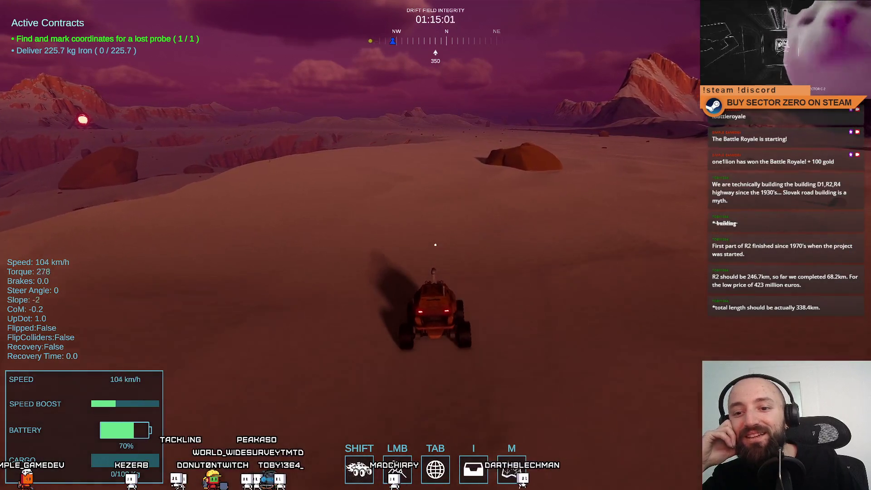
pyautogui.press('w')
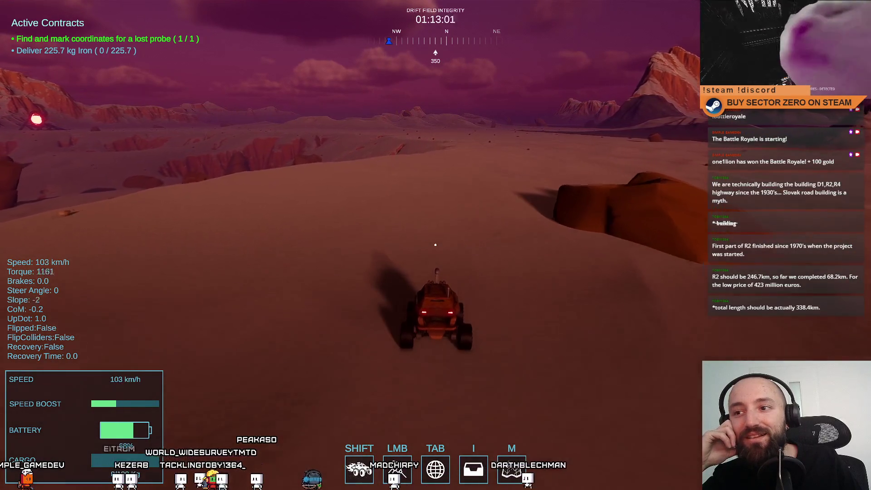
pyautogui.press('w')
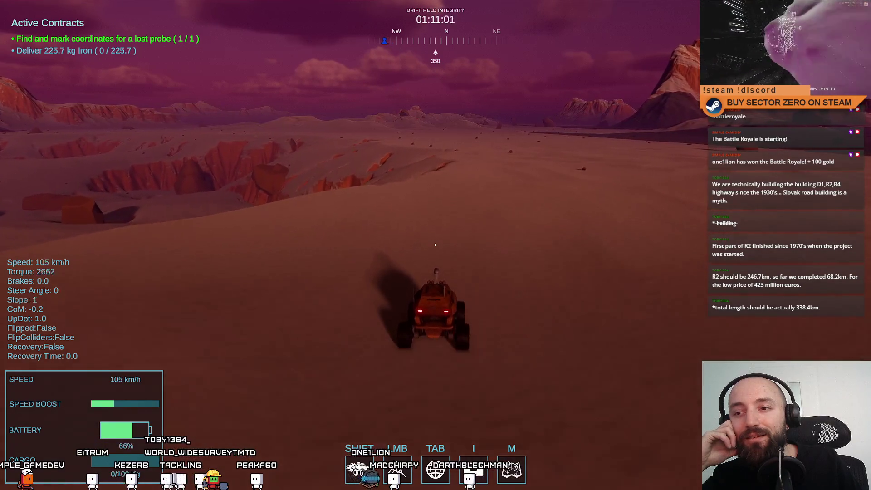
pyautogui.press('w')
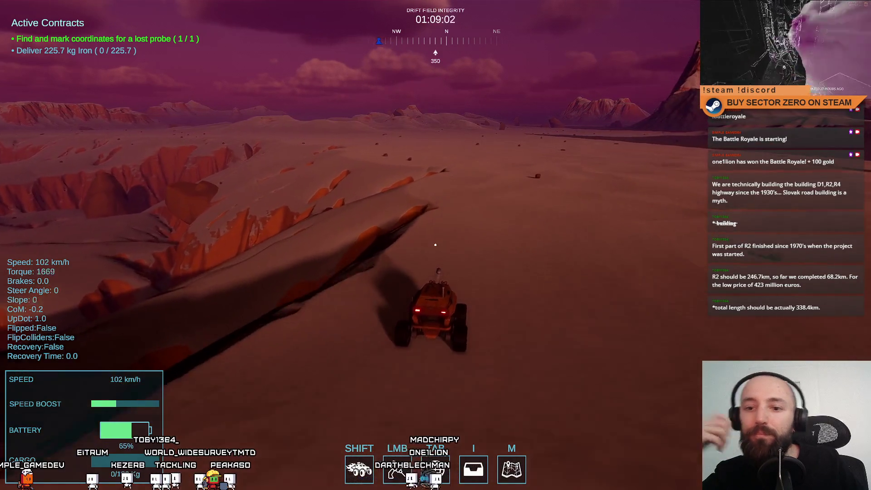
# Steer left toward the red beacon gate, boosting and correcting course to reach it
pyautogui.press('a')
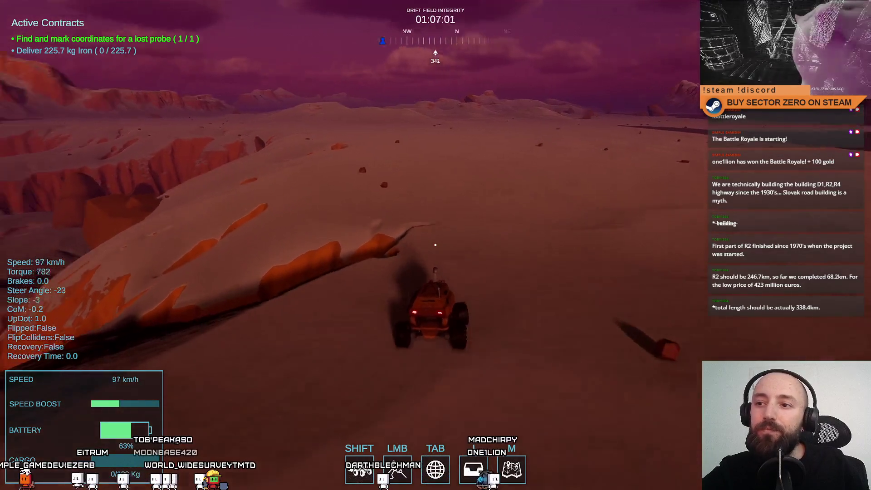
pyautogui.press('w')
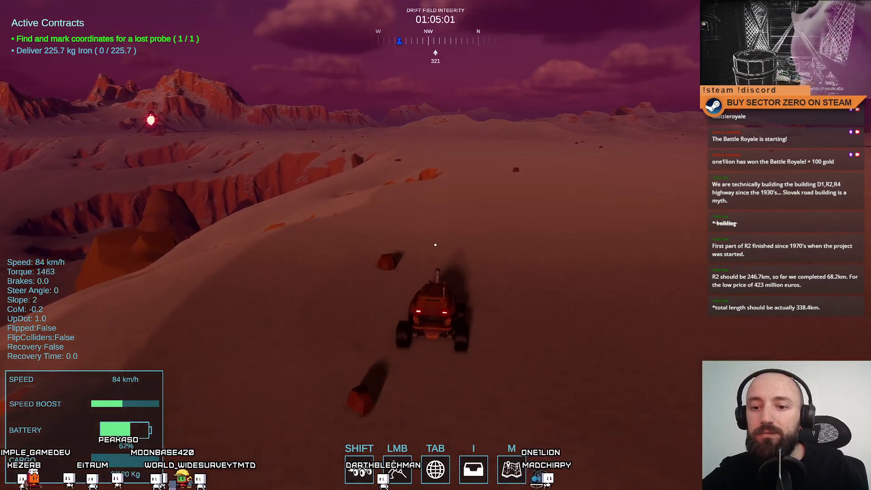
pyautogui.press('a')
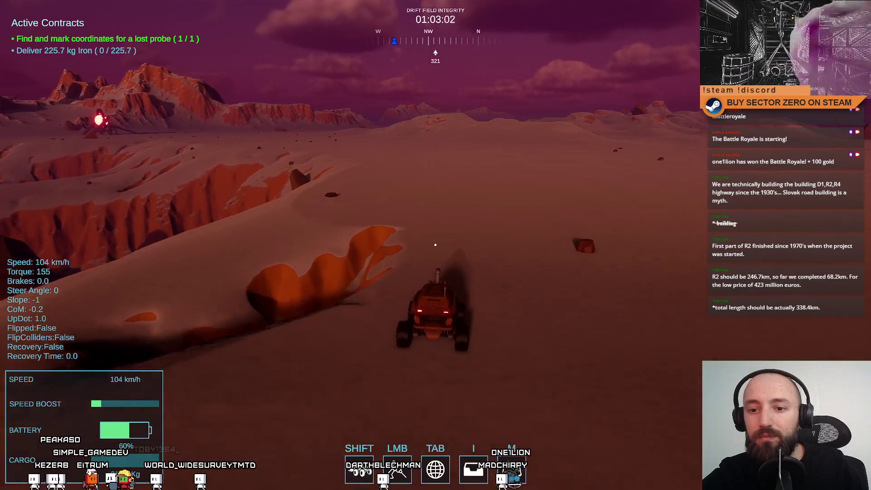
pyautogui.press('a')
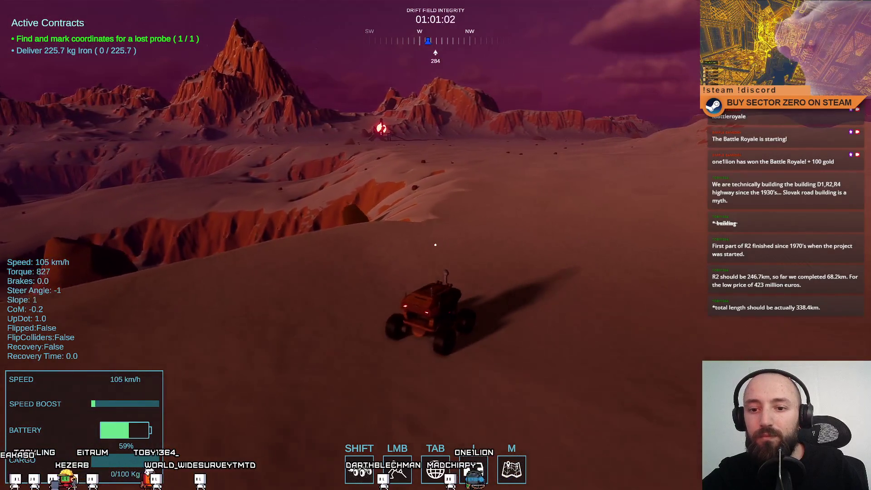
pyautogui.press('w')
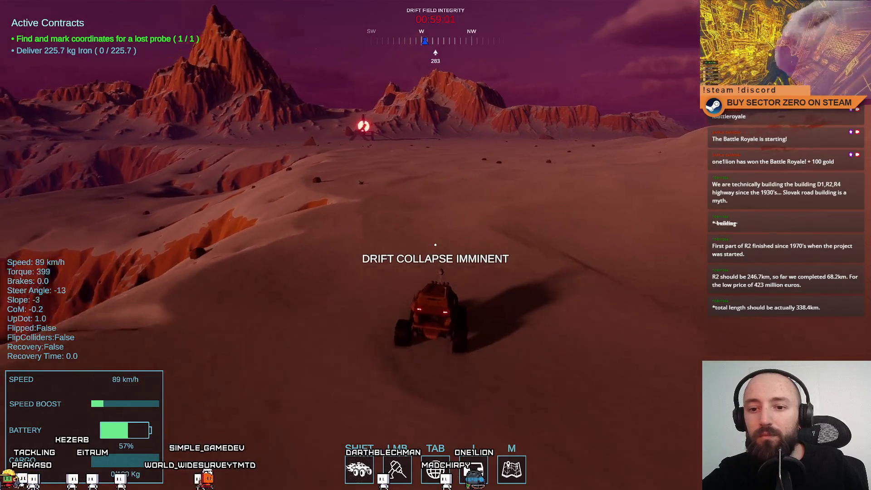
pyautogui.press('shift')
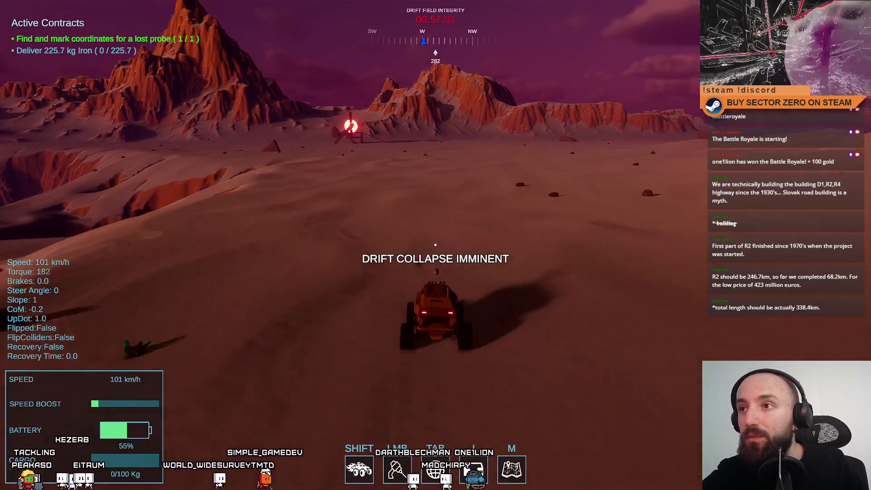
pyautogui.press('d')
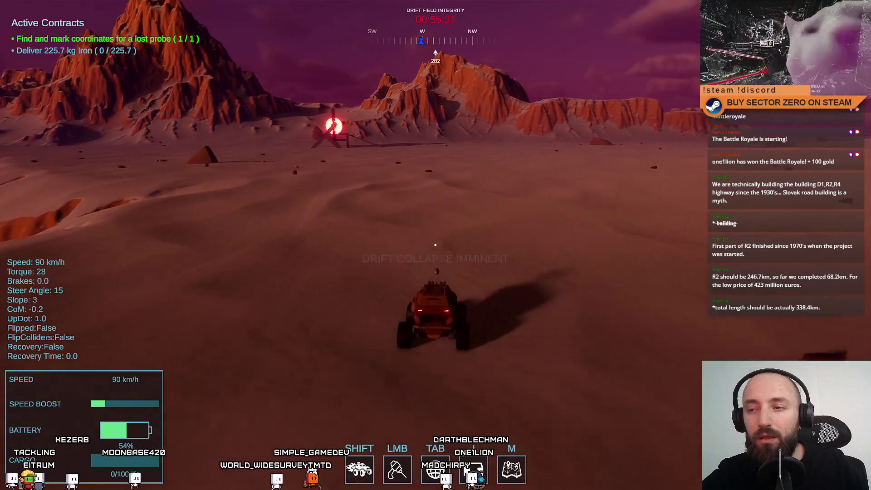
pyautogui.press('shift')
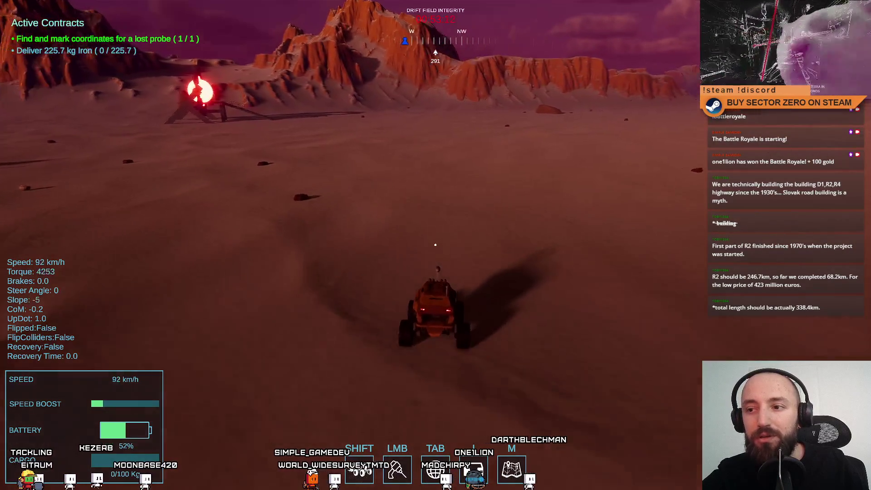
pyautogui.press('a')
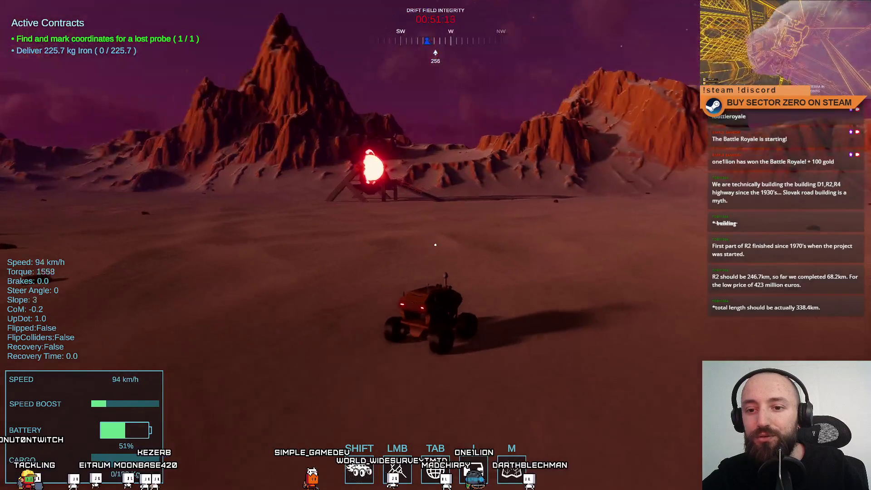
pyautogui.press('a')
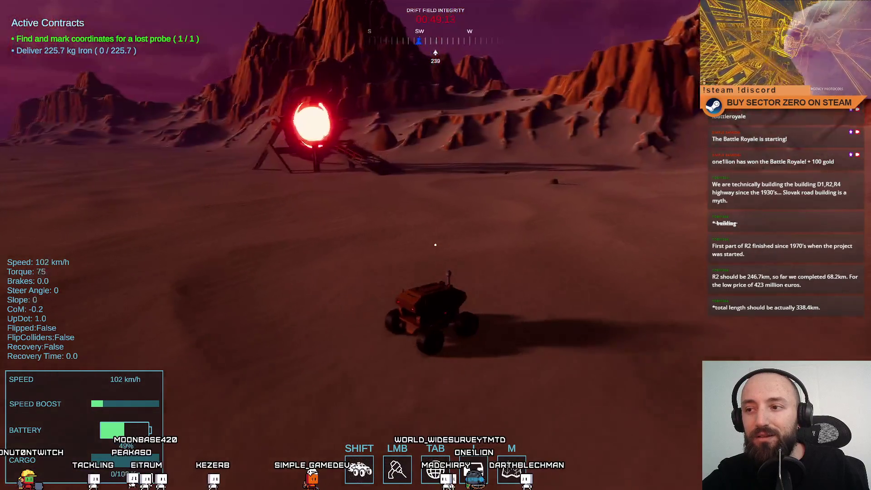
# Drive the rover through the glowing gate into the base and park it in the unloader bay
pyautogui.press('w')
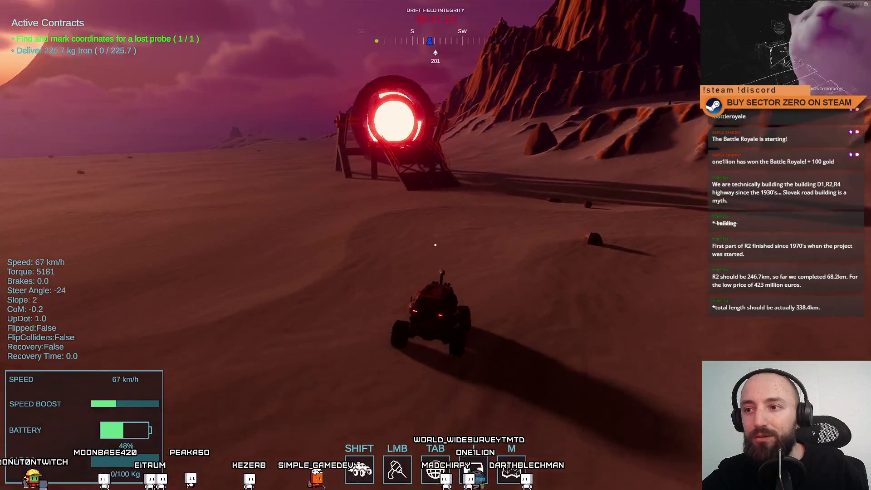
pyautogui.press('w')
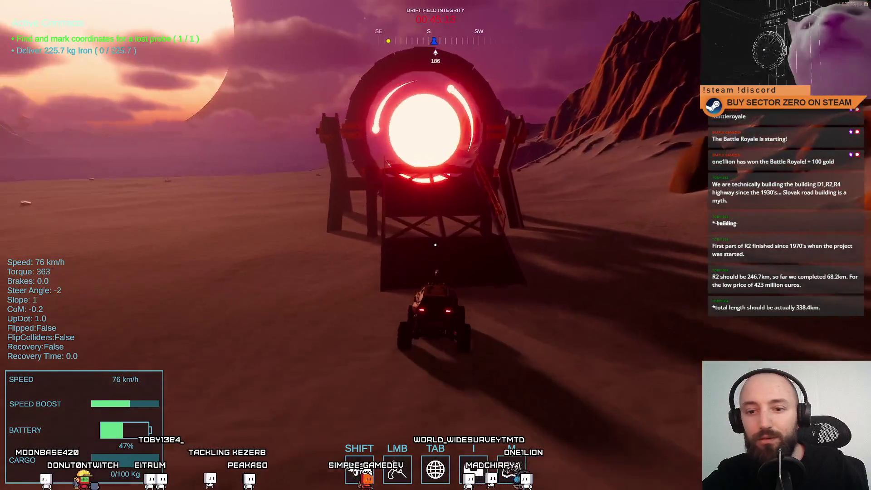
pyautogui.press('w')
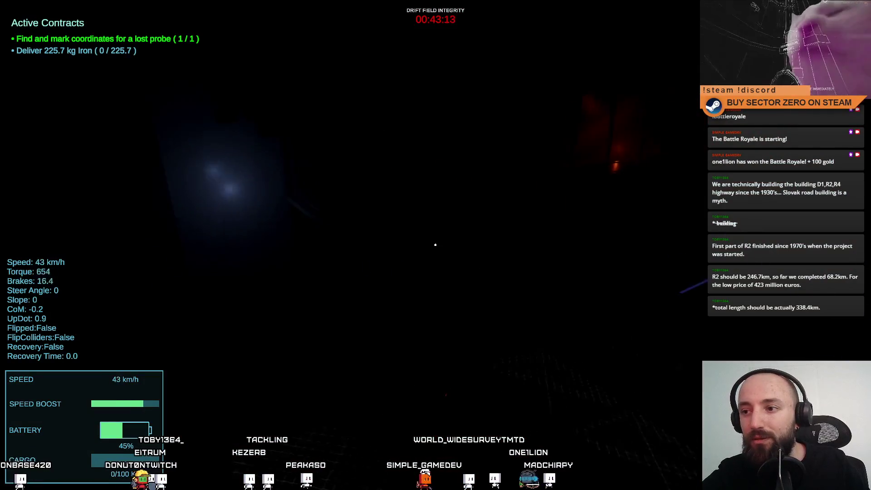
pyautogui.press('w')
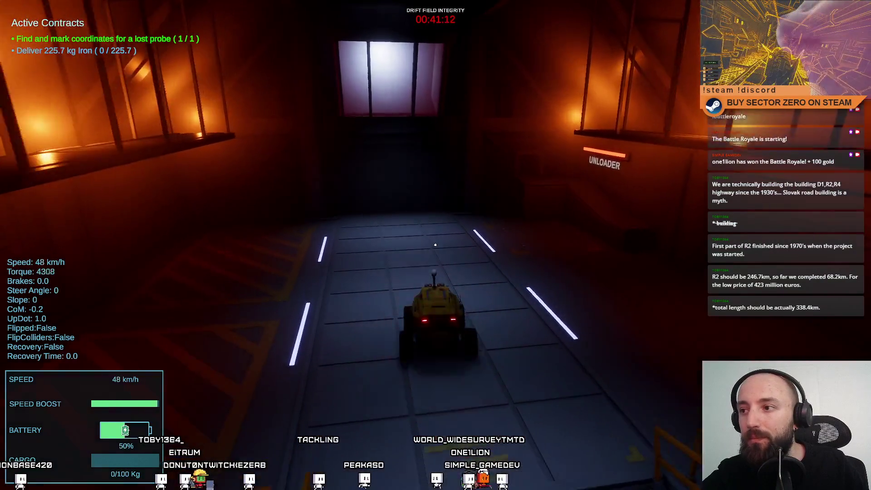
pyautogui.press('e')
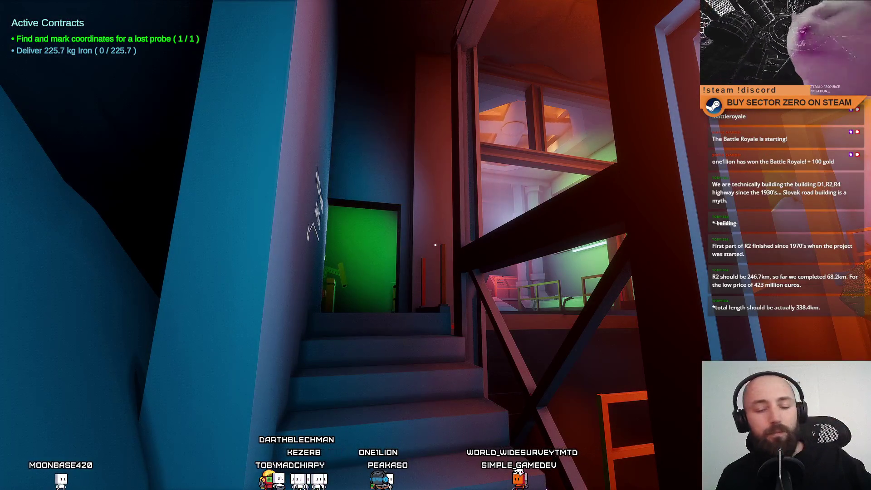
# Check the Contract Terminal's contracts screen, reopening it once before closing it
pyautogui.press('w')
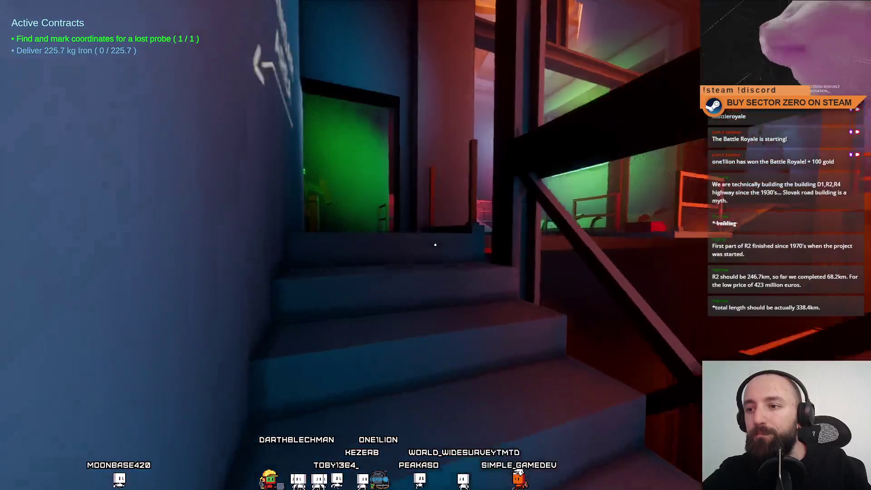
pyautogui.press('w')
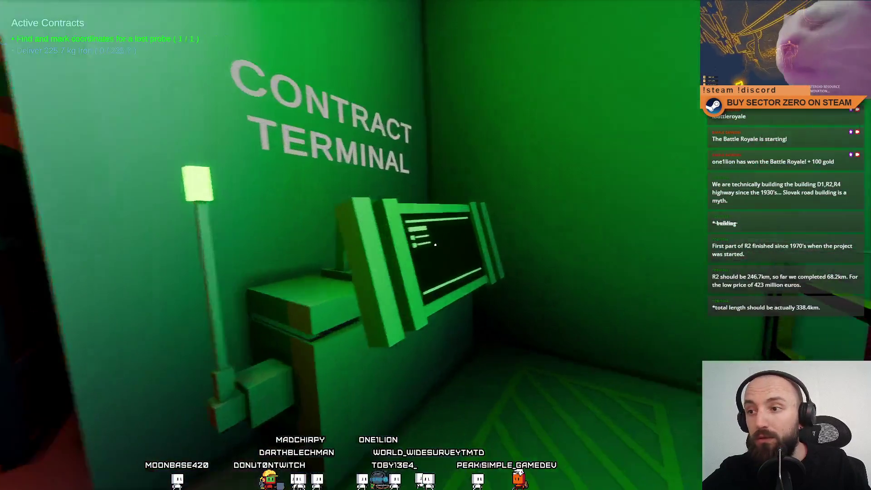
pyautogui.press('e')
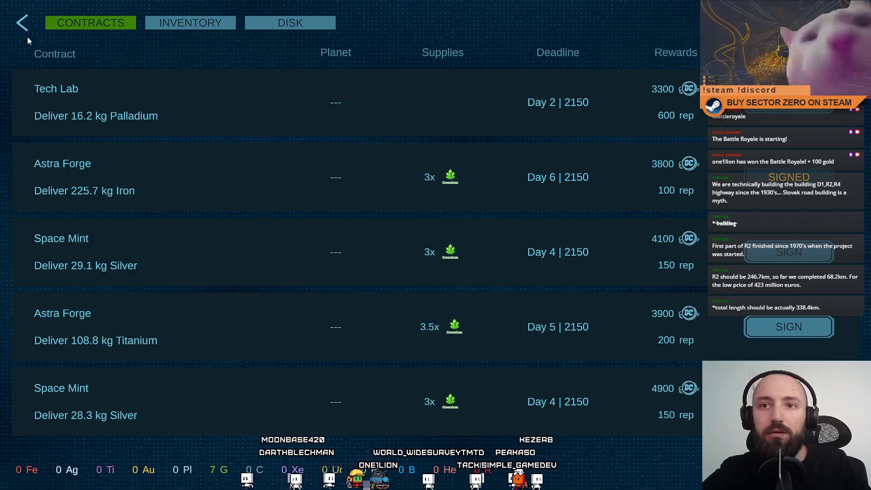
pyautogui.click(22, 24)
pyautogui.press('w')
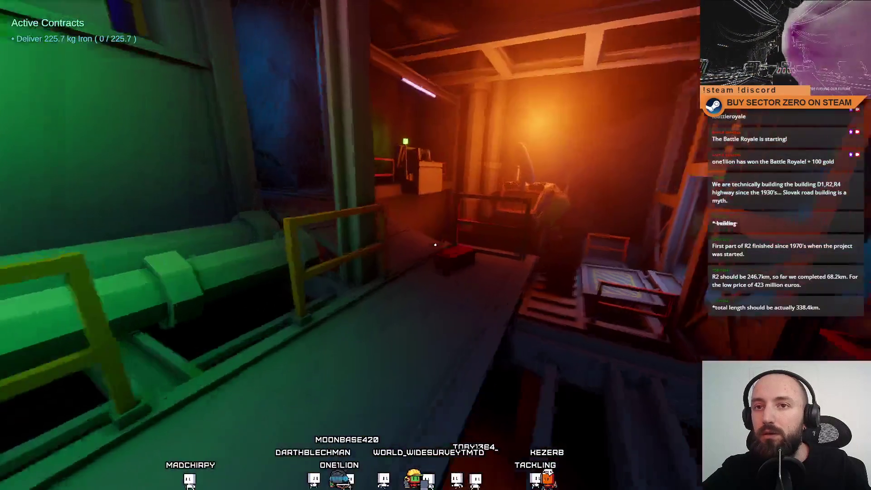
pyautogui.press('w')
pyautogui.press('e')
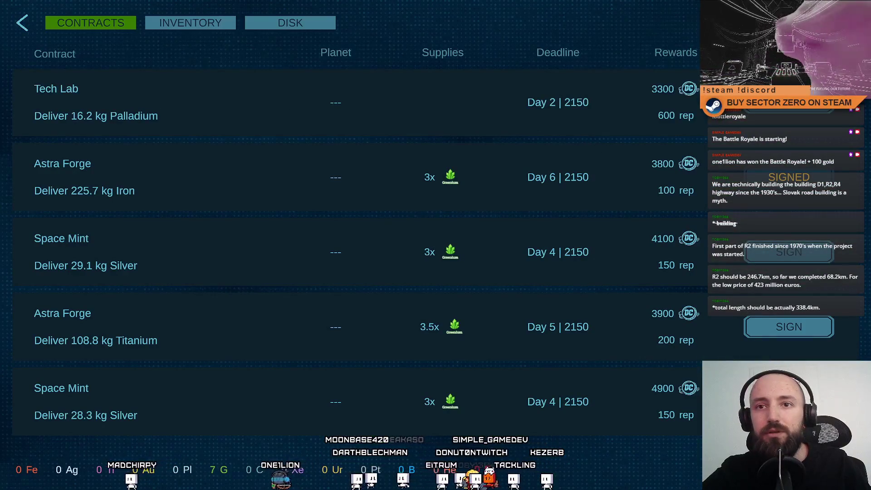
pyautogui.press('Escape')
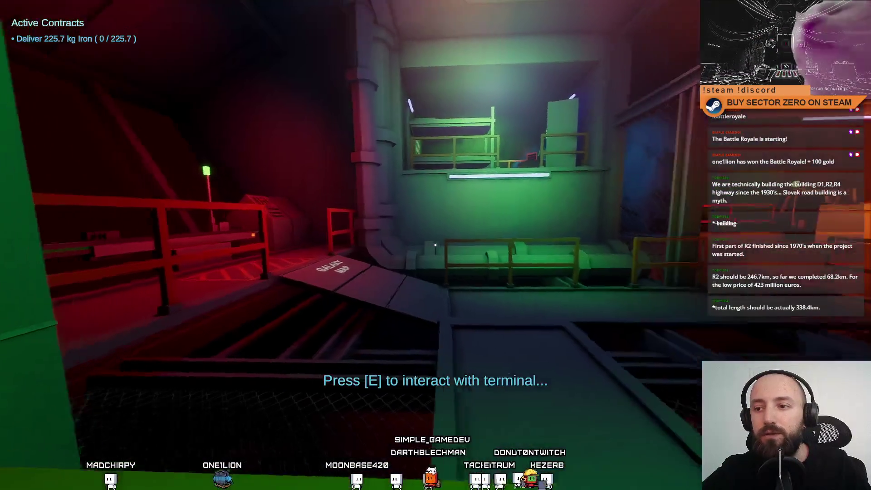
# Check the upgrades menu, walk down the corridor, then leave fullscreen and stop play mode
pyautogui.press('w')
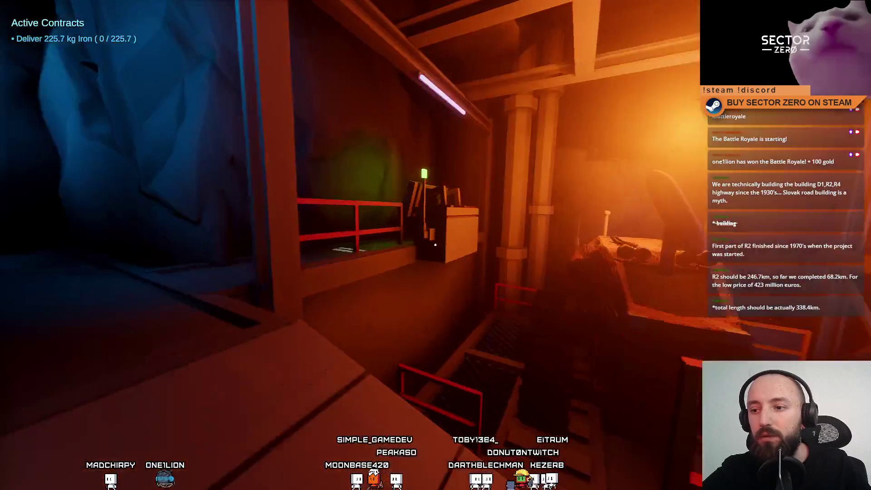
pyautogui.press('e')
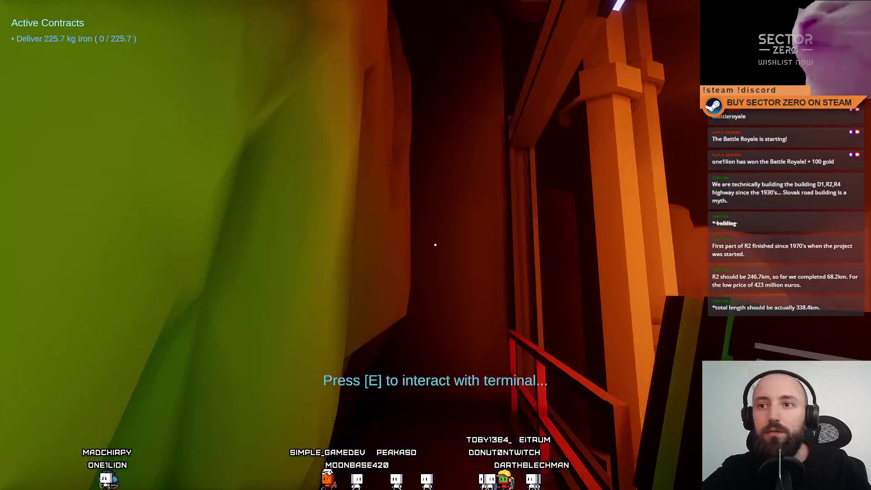
pyautogui.click(22, 23)
pyautogui.press('w')
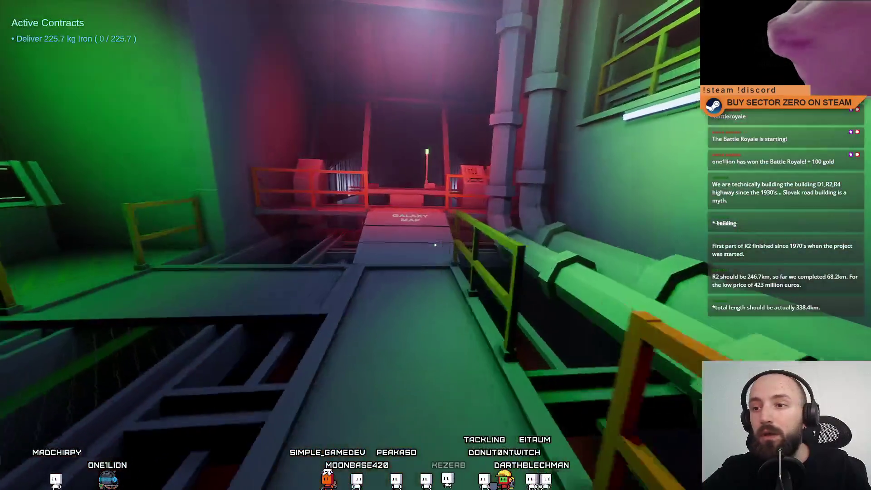
pyautogui.press('w')
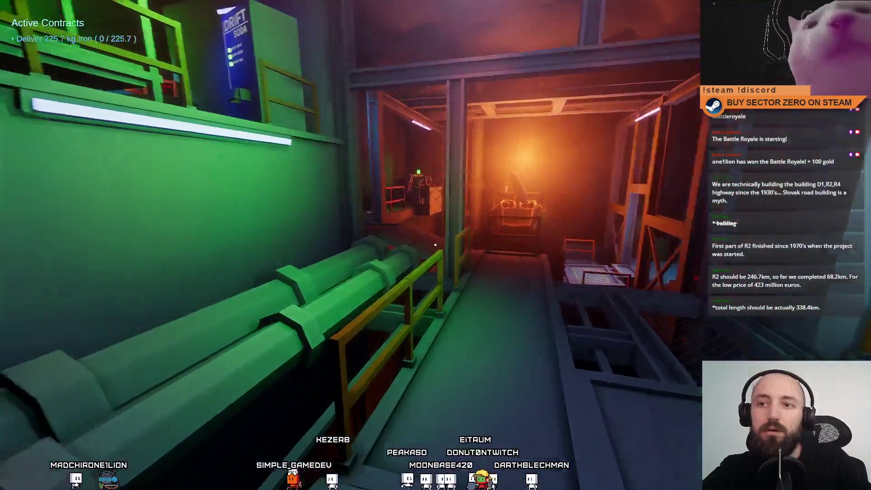
pyautogui.press('Escape')
pyautogui.press('Escape')
pyautogui.click(464, 33)
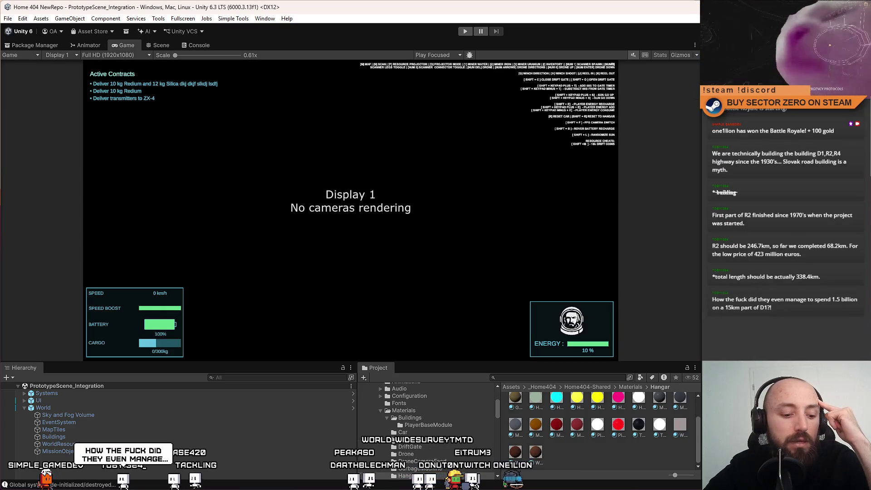
# Enter Play mode again and choose PLAY on the Drift Miners main menu
pyautogui.click(465, 31)
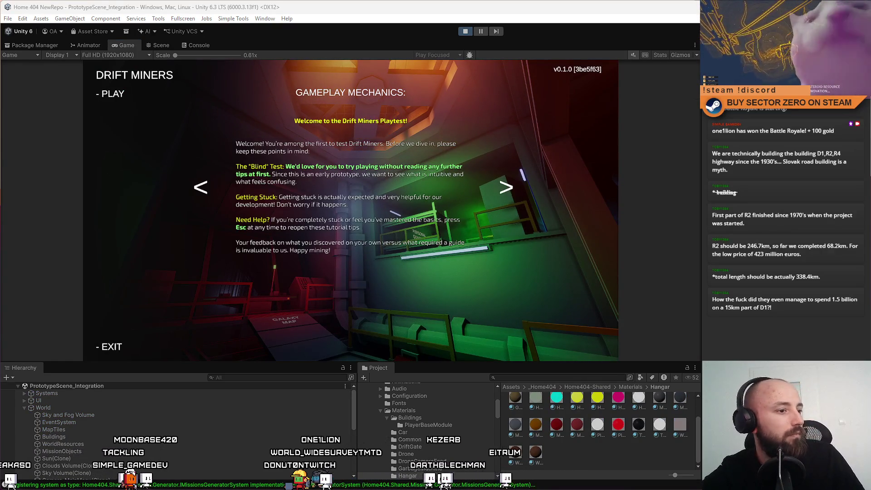
pyautogui.click(113, 93)
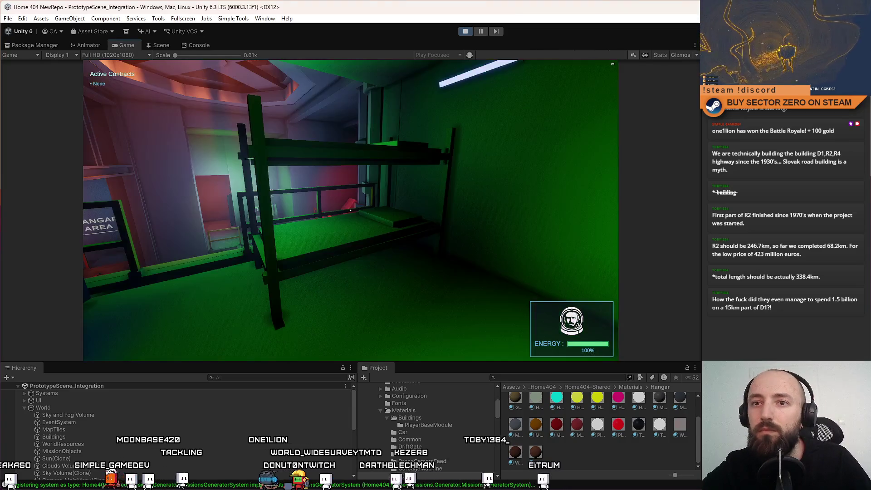
# Switch the game view to fullscreen with F10
pyautogui.press('F10')
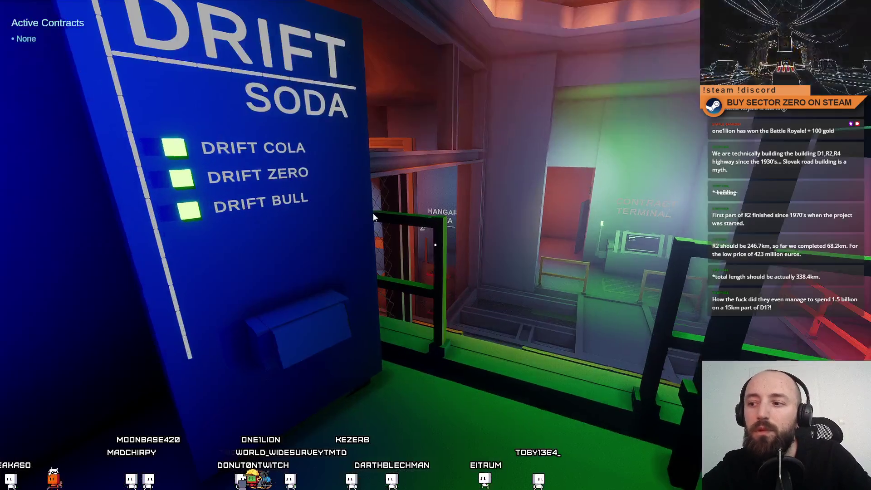
pyautogui.press('F10')
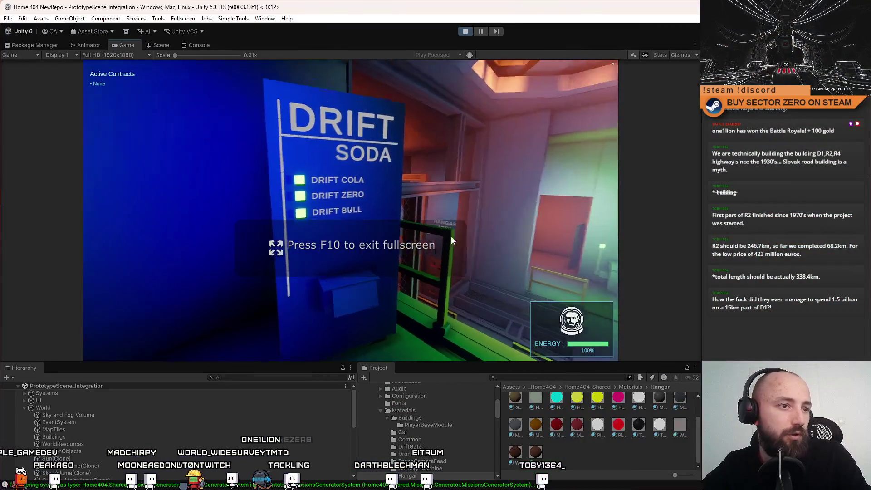
pyautogui.press('F10')
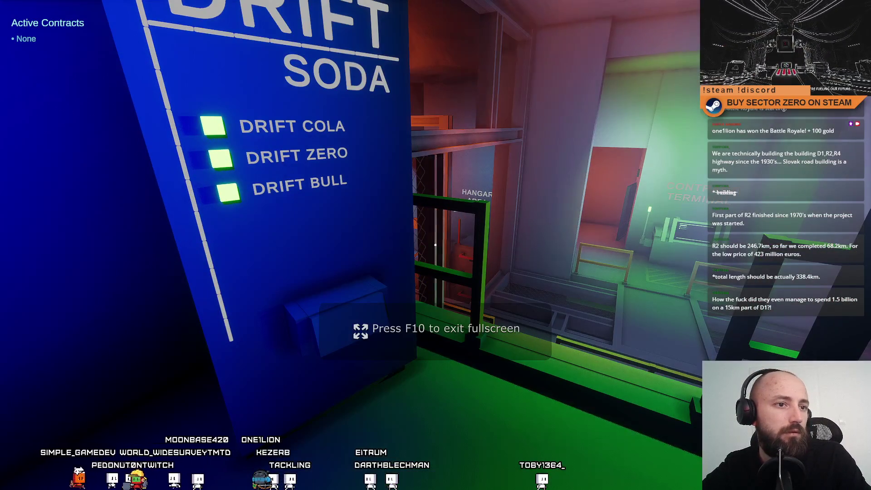
pyautogui.press('F10')
pyautogui.press('F10')
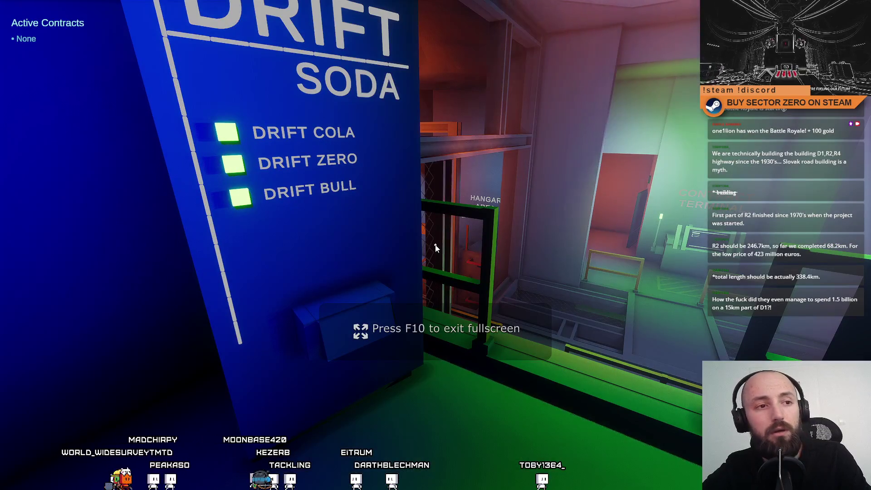
pyautogui.press('F10')
pyautogui.press('F10')
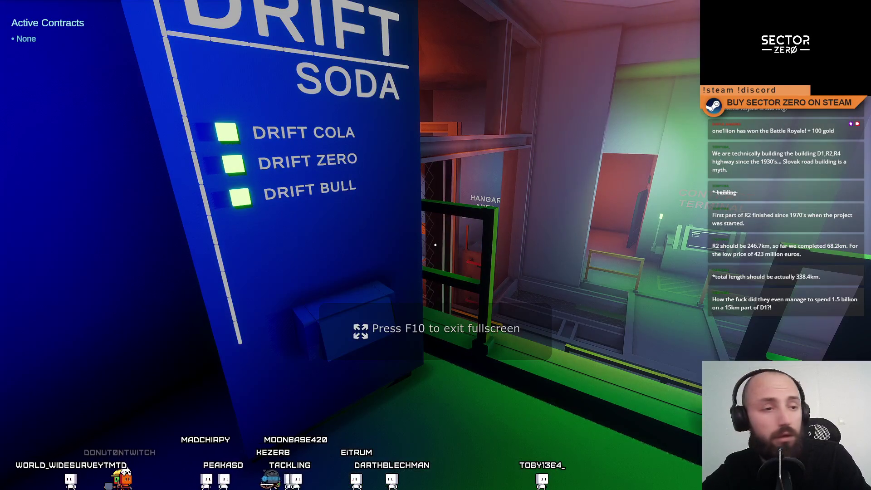
pyautogui.press('F10')
pyautogui.press('F10')
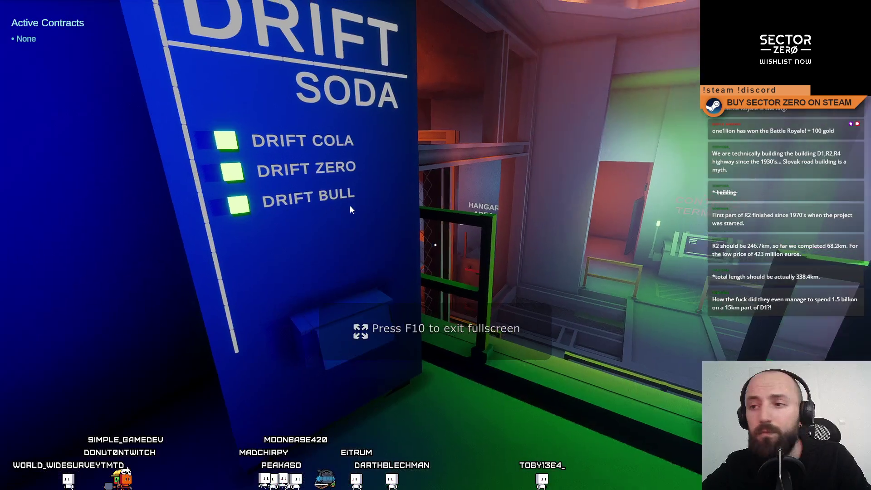
# Walk to the Drift Soda machine and press its drink buttons, then return to the editor's Scene view
pyautogui.press('w')
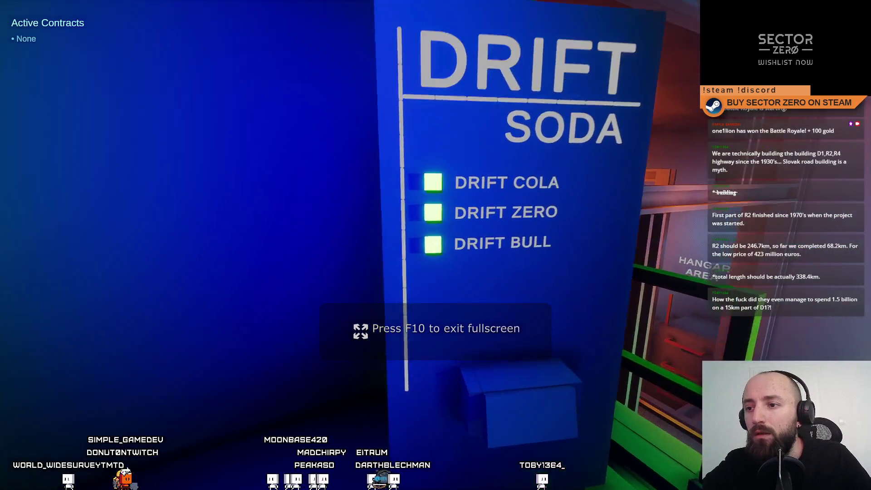
pyautogui.click(435, 245)
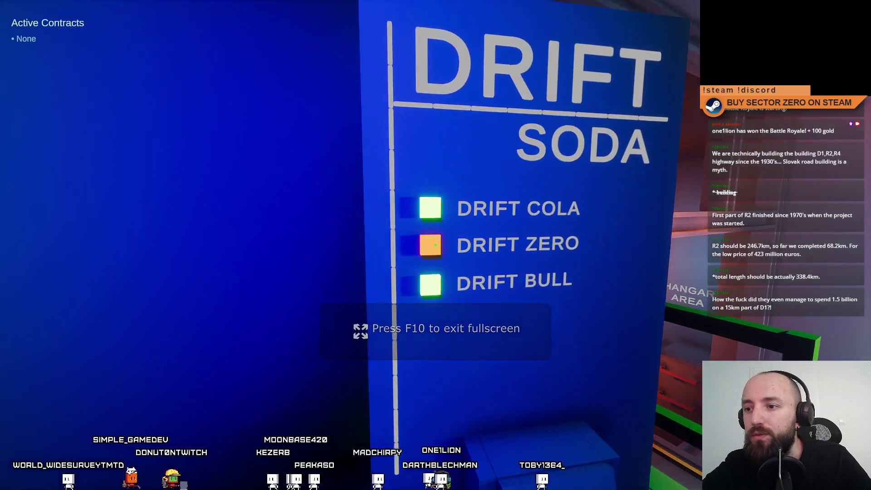
pyautogui.press('w')
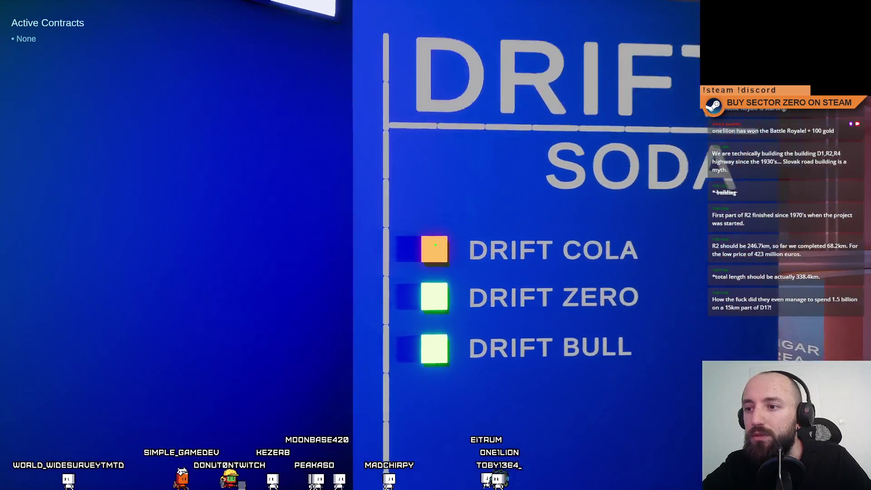
pyautogui.press('s')
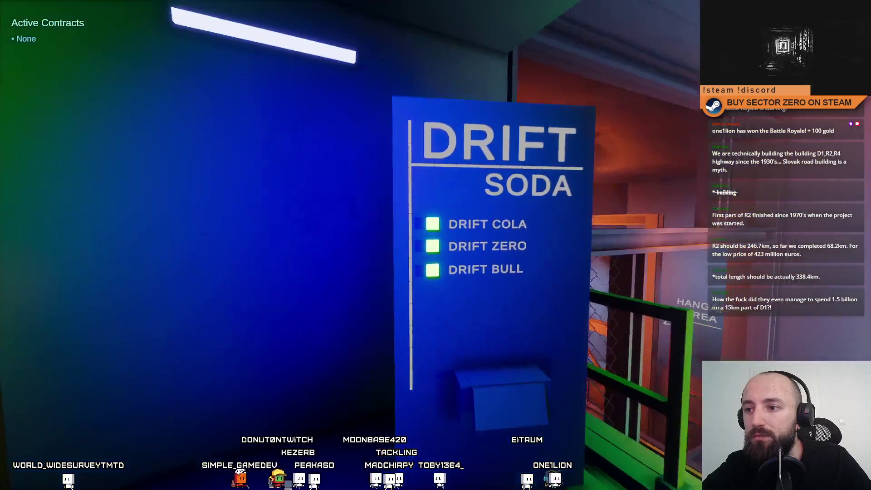
pyautogui.press('w')
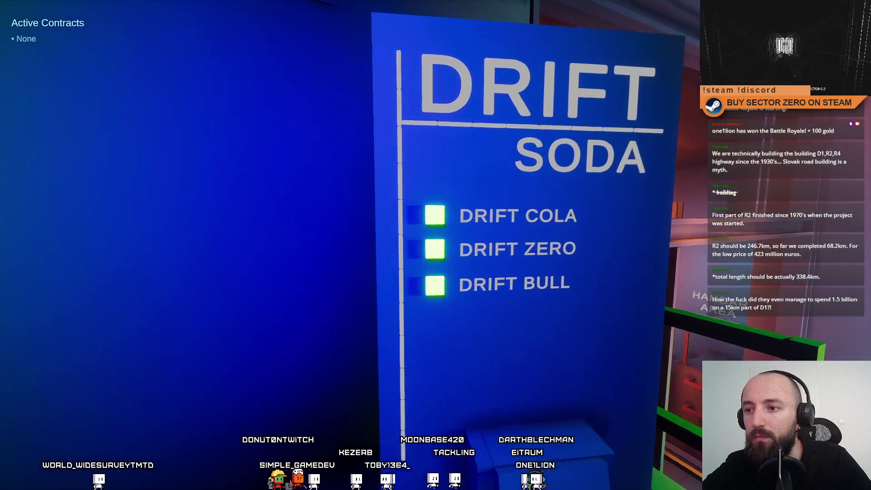
pyautogui.press('d')
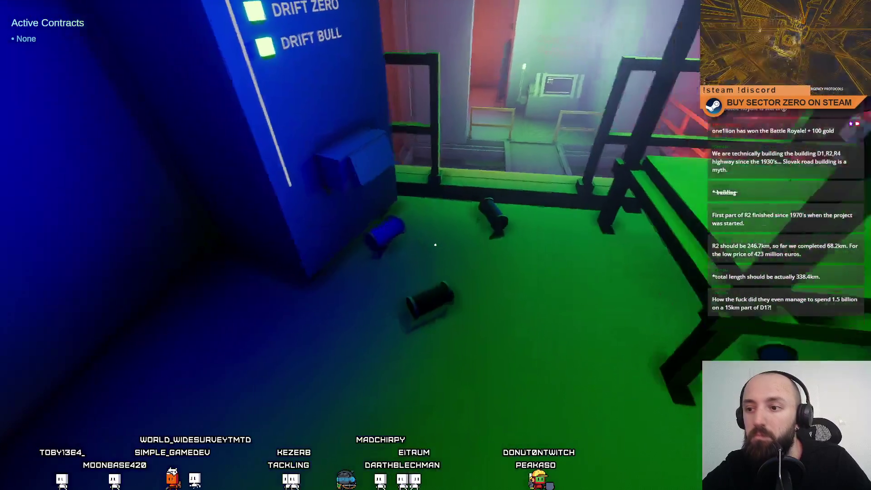
pyautogui.press('Escape')
pyautogui.press('Escape')
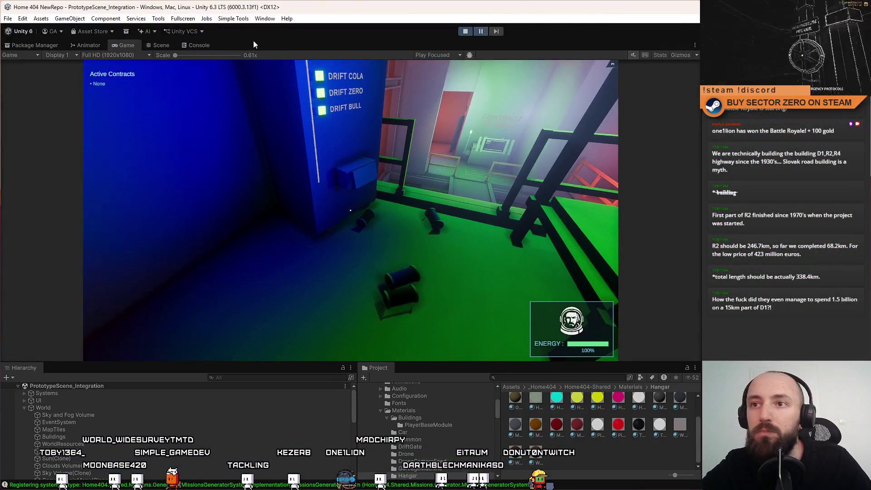
pyautogui.click(161, 45)
# Find the Drift Cola button through a Hierarchy search for cola and select it to show its TMP3D Button settings
pyautogui.click(263, 379)
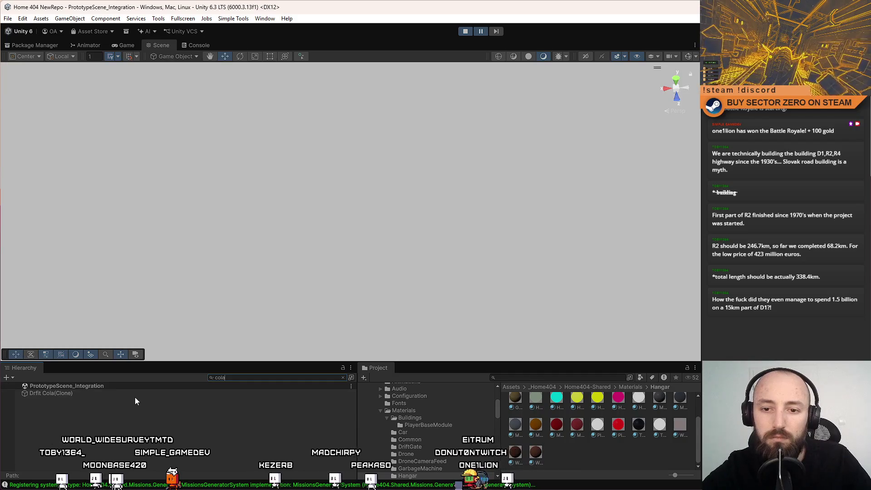
pyautogui.write('cola')
pyautogui.doubleClick(143, 393)
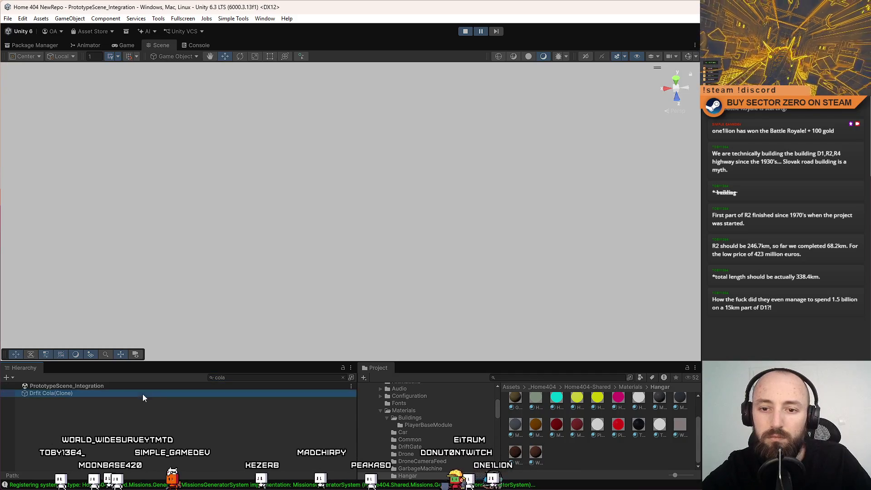
pyautogui.moveTo(491, 229)
pyautogui.mouseDown()
pyautogui.moveTo(297, 207)
pyautogui.moveTo(332, 205)
pyautogui.mouseUp()
pyautogui.click(333, 205)
pyautogui.scroll(-10, 835, 318)
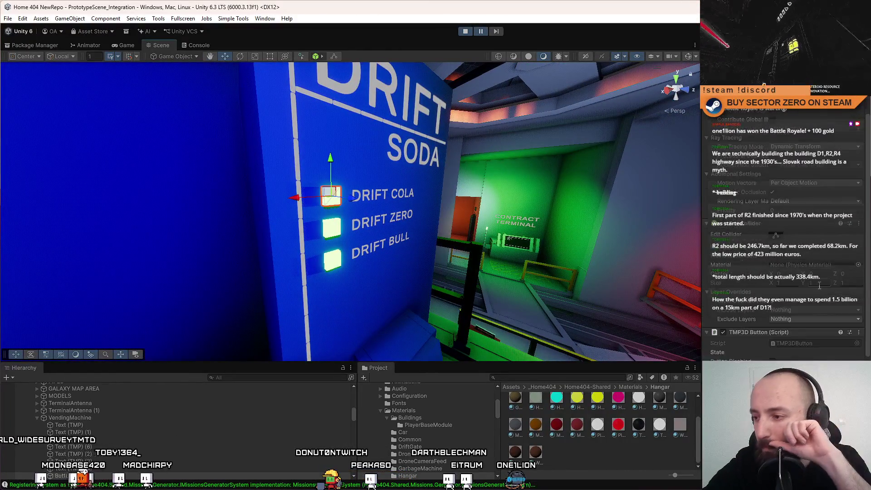